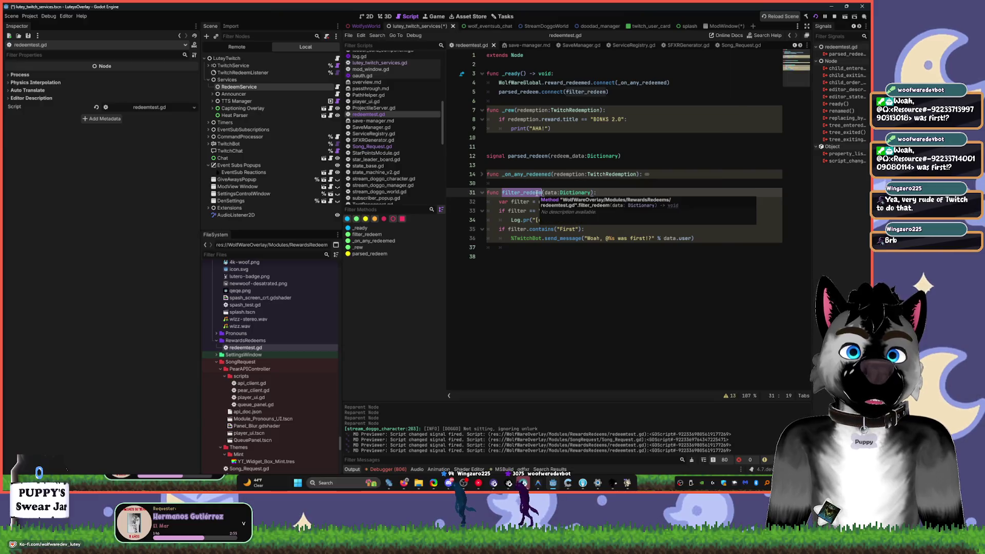
- Unfold _on_any_redeemed to reveal the body that builds data and emits parsed_redeem
{"action": "left_click", "coordinate": [483, 175]}
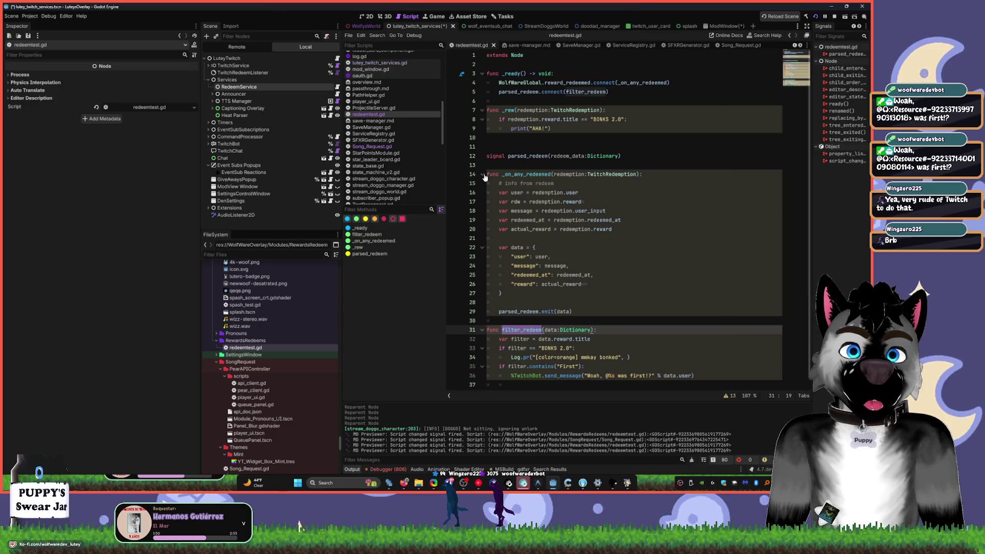
{"action": "left_click", "coordinate": [498, 93]}
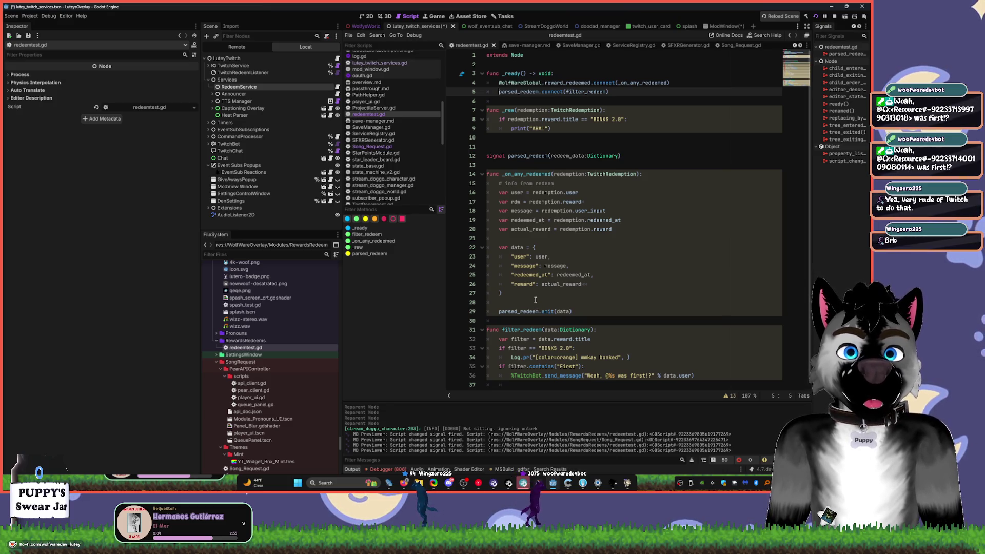
{"action": "scroll", "coordinate": [528, 288], "scroll_direction": "down", "scroll_amount": 1}
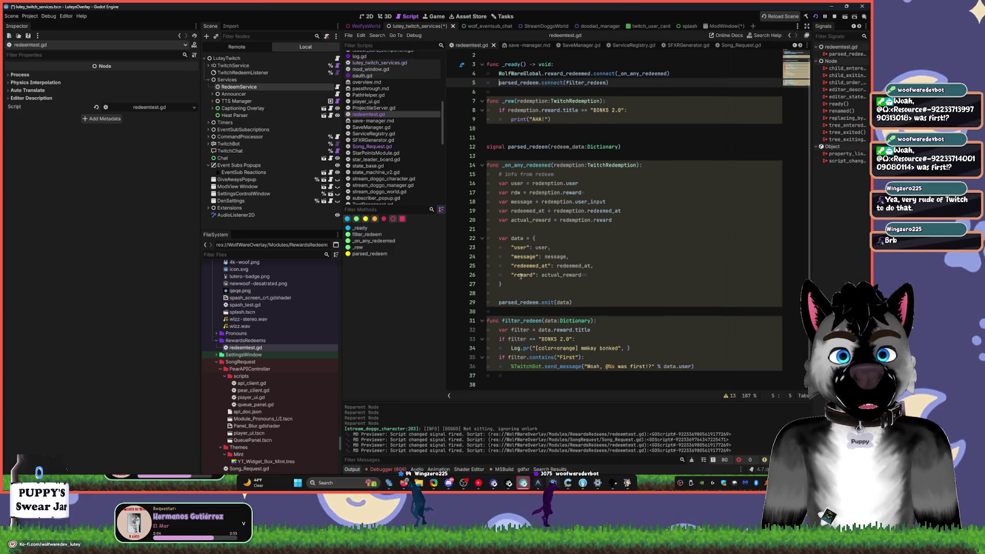
- Select the whole script for reference in the browser, then deselect and go to _rew
{"action": "key", "text": "ctrl+a"}
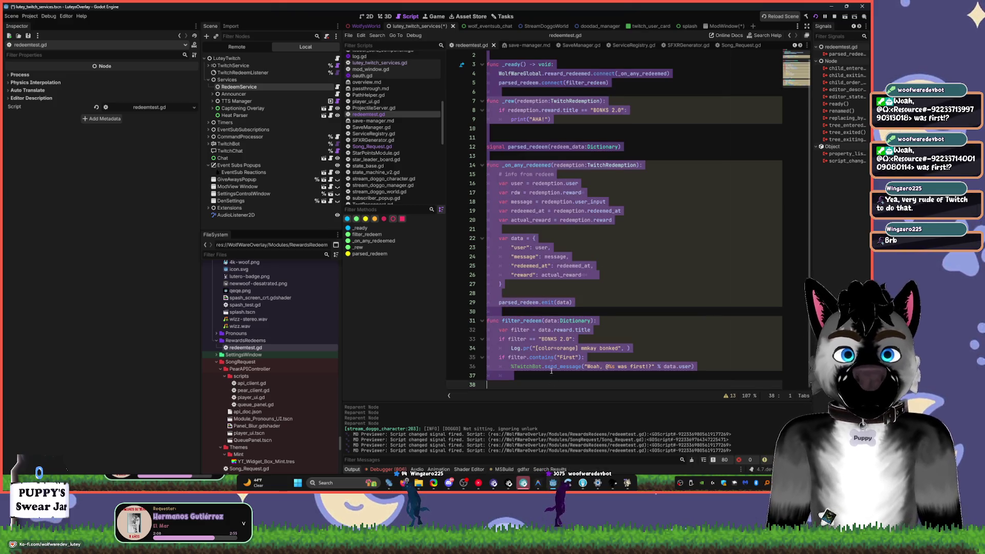
{"action": "left_click", "coordinate": [404, 483]}
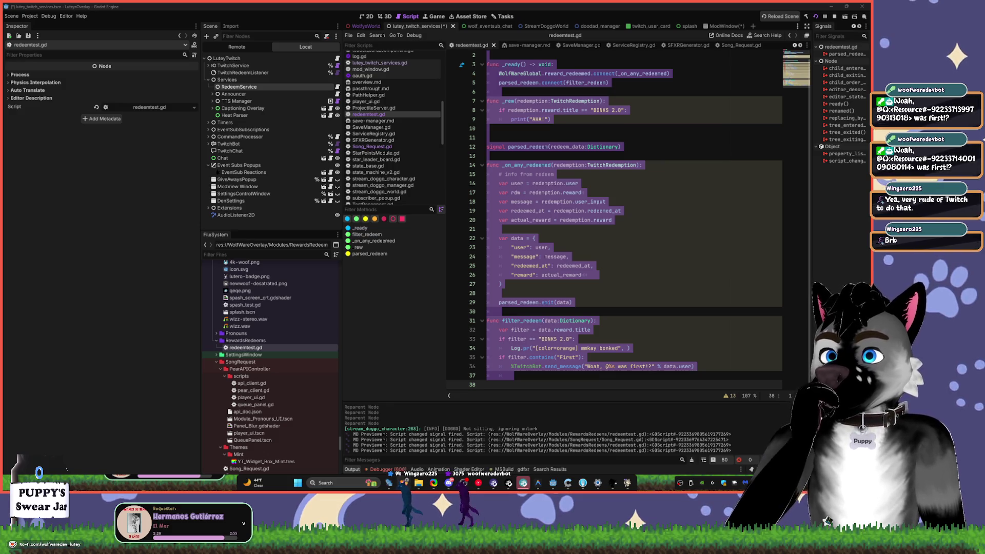
{"action": "left_click", "coordinate": [659, 232]}
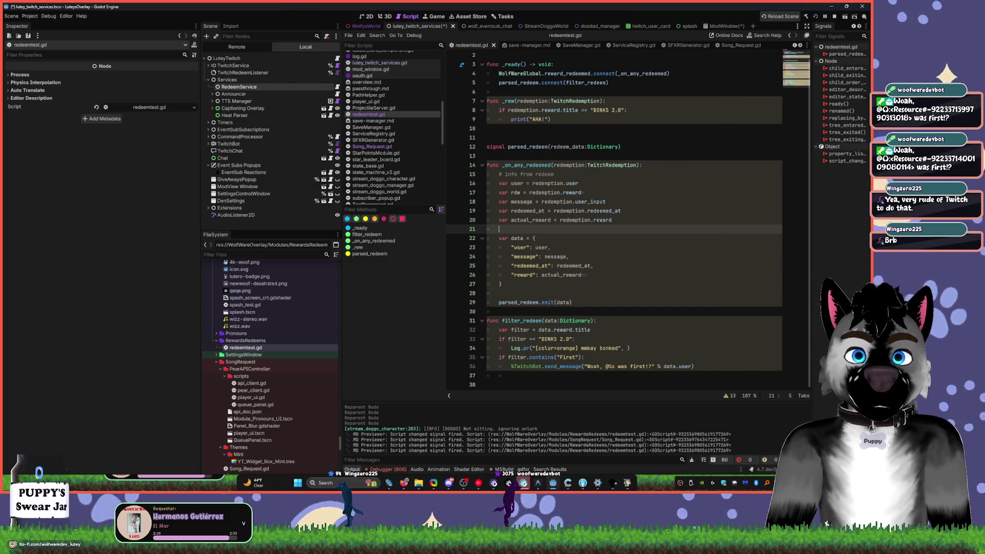
{"action": "left_click", "coordinate": [358, 247]}
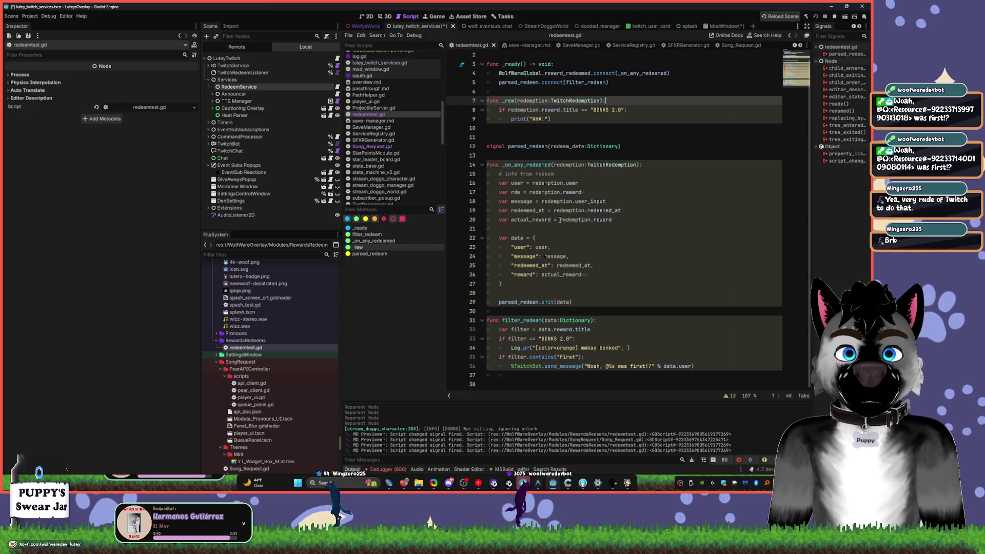
- Delete the _rew function and move the parsed_redeem signal up under extends Node
{"action": "key", "text": "ctrl+shift+k"}
{"action": "key", "text": "ctrl+shift+k"}
{"action": "key", "text": "ctrl+shift+k"}
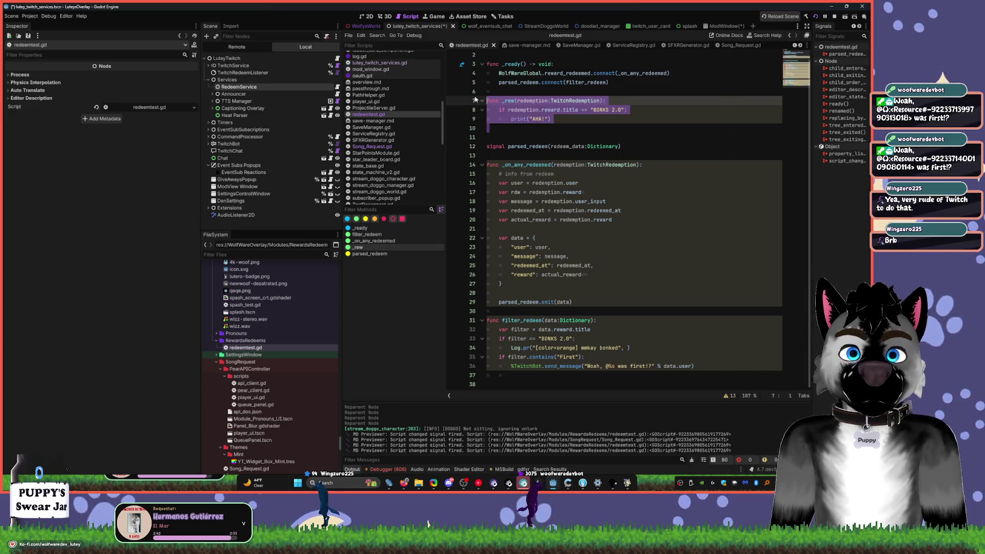
{"action": "scroll", "coordinate": [476, 97], "scroll_direction": "up", "scroll_amount": 1}
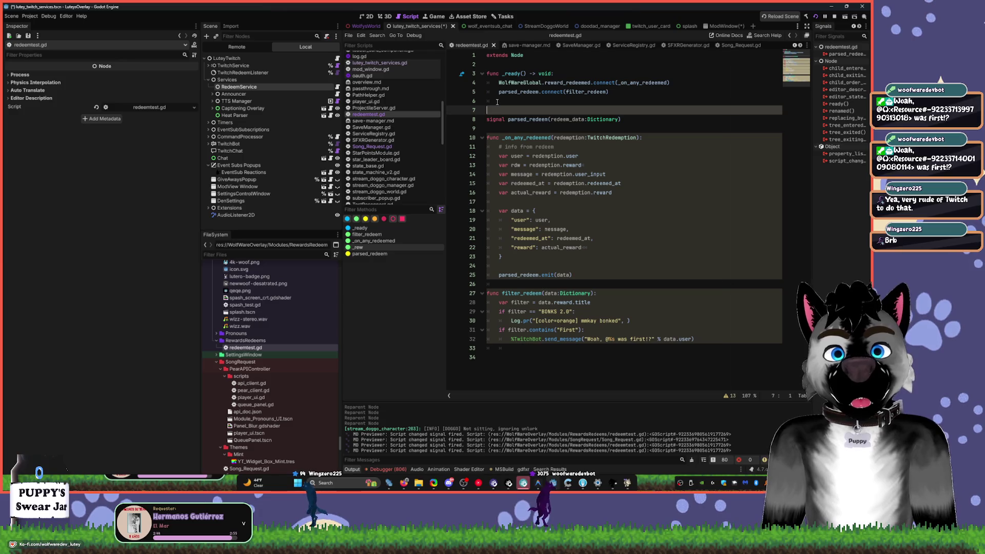
{"action": "key", "text": "Down"}
{"action": "key", "text": "alt+Up"}
{"action": "key", "text": "alt+Up"}
{"action": "key", "text": "alt+Up"}
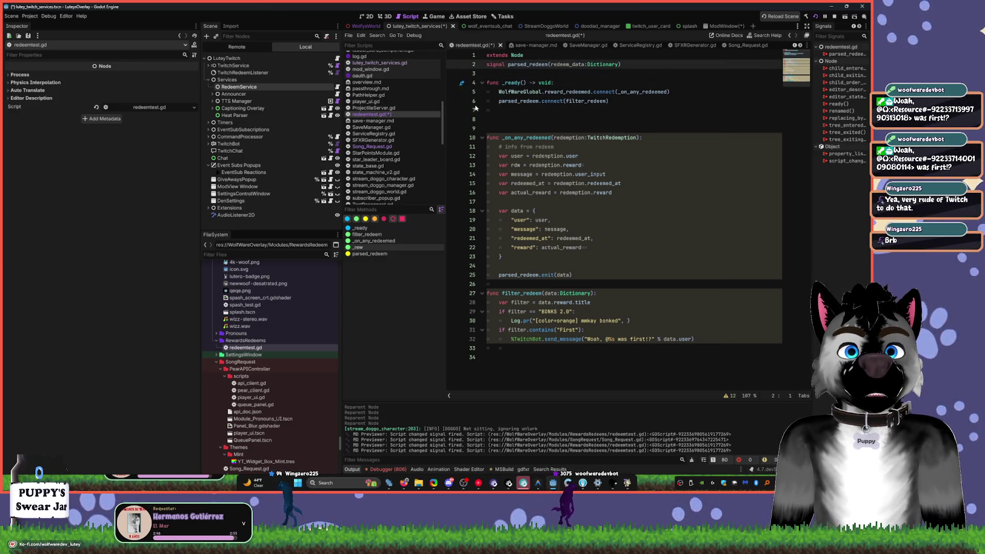
- Add a blank line near the top and begin typing class_name RedeemP on line 1
{"action": "key", "text": "Return"}
{"action": "key", "text": "Up"}
{"action": "key", "text": "Up"}
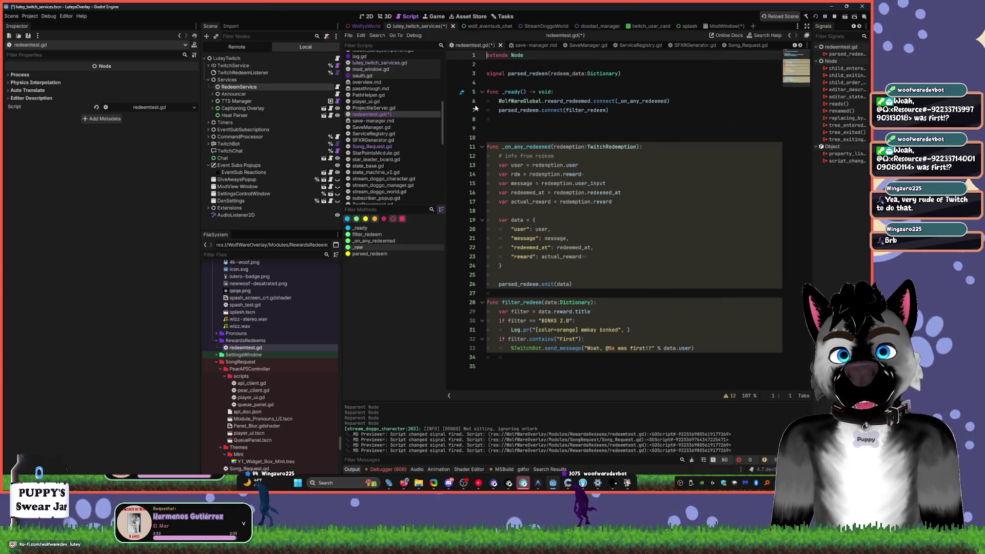
{"action": "type", "text": "class"}
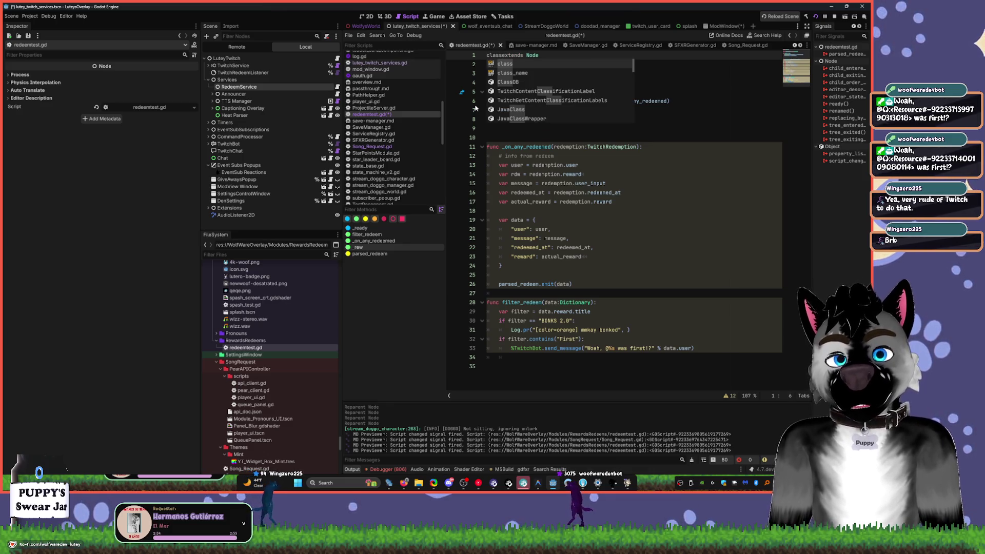
{"action": "type", "text": "_name RedeemP"}
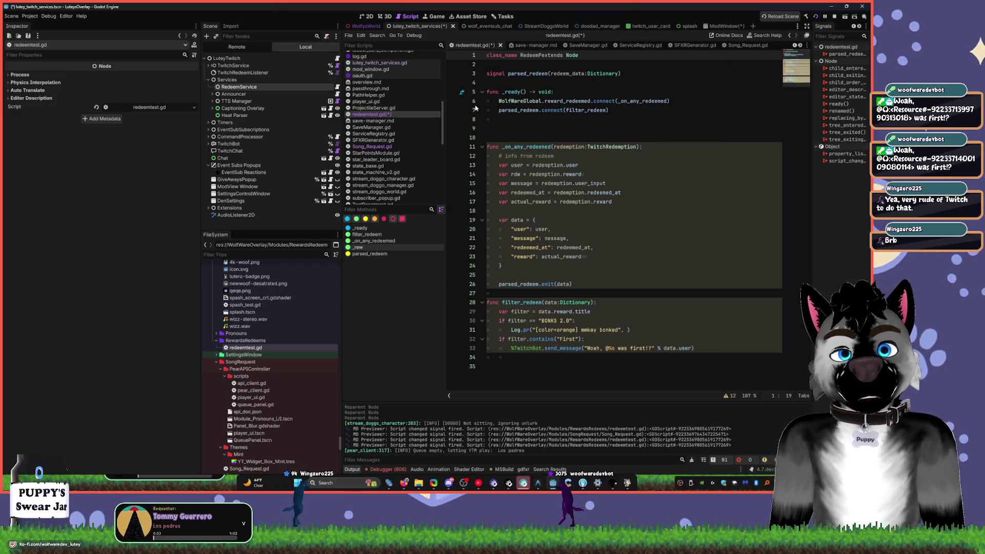
- Set the class name on line 1 to RedeemHandler and save redeemtest.gd
{"action": "key", "text": "BackSpace"}
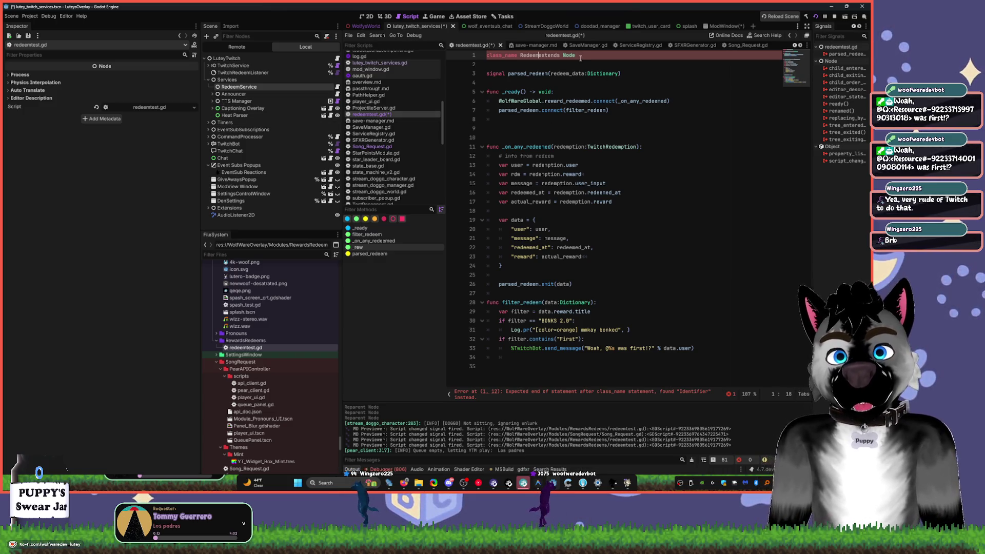
{"action": "type", "text": "Listener"}
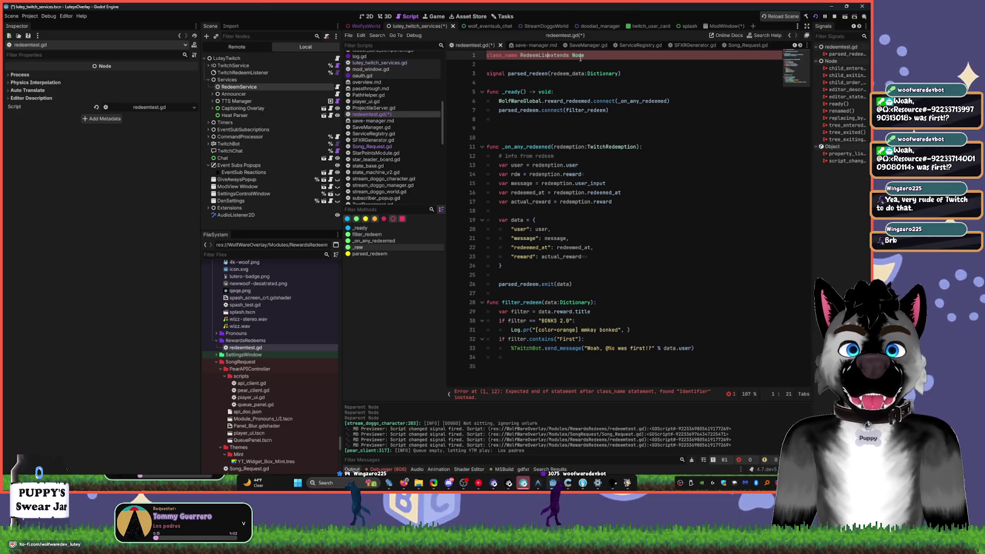
{"action": "key", "text": "ctrl+BackSpace"}
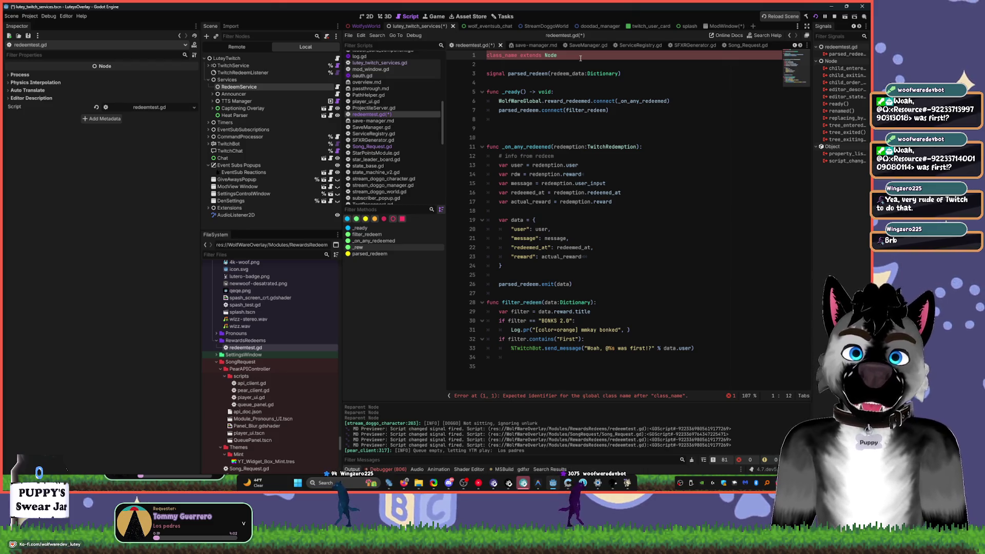
{"action": "type", "text": "Red"}
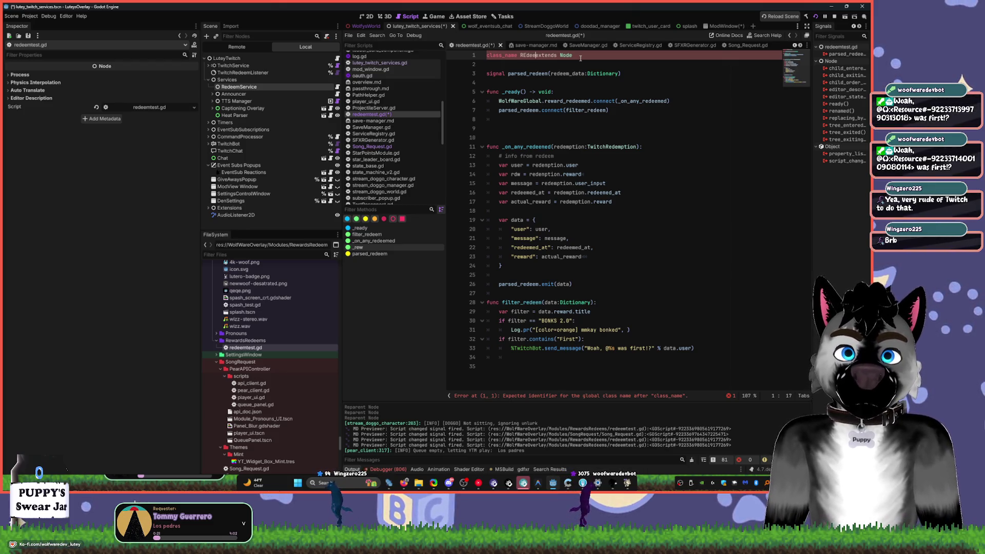
{"action": "type", "text": "eemHandler"}
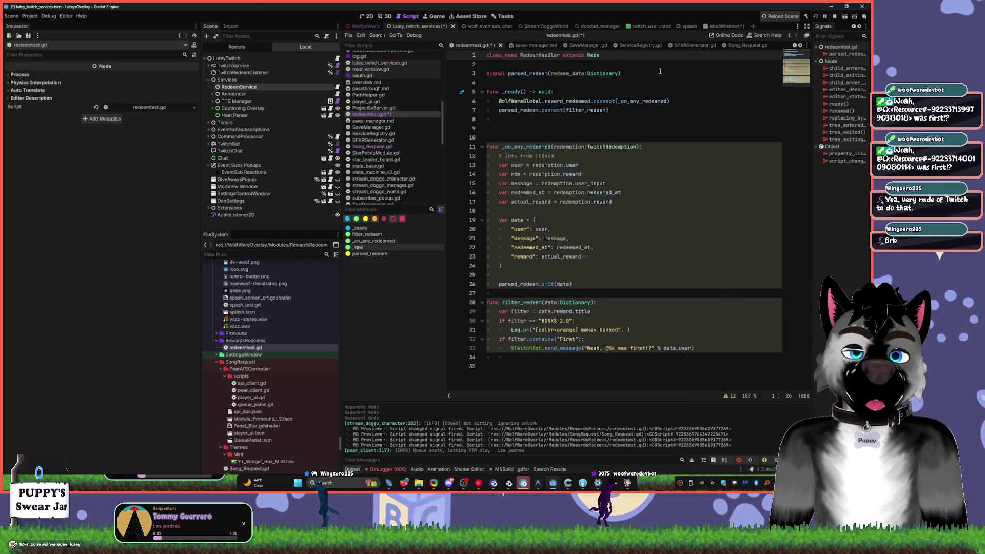
{"action": "left_click", "coordinate": [621, 74]}
{"action": "key", "text": "ctrl+s"}
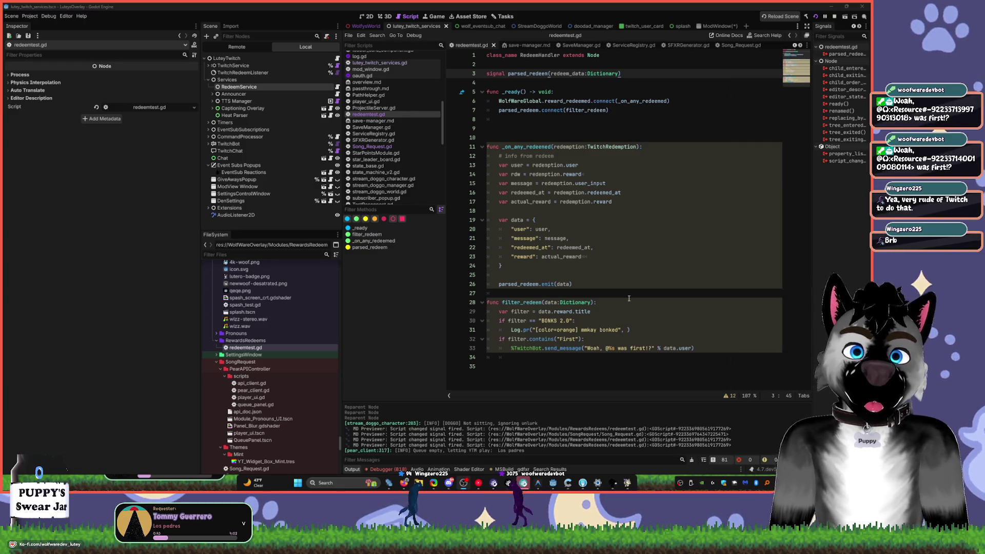
- Add line 34 in filter_redeem calling Log.pr("[color=cyan] ") after the First check
{"action": "left_click", "coordinate": [709, 347]}
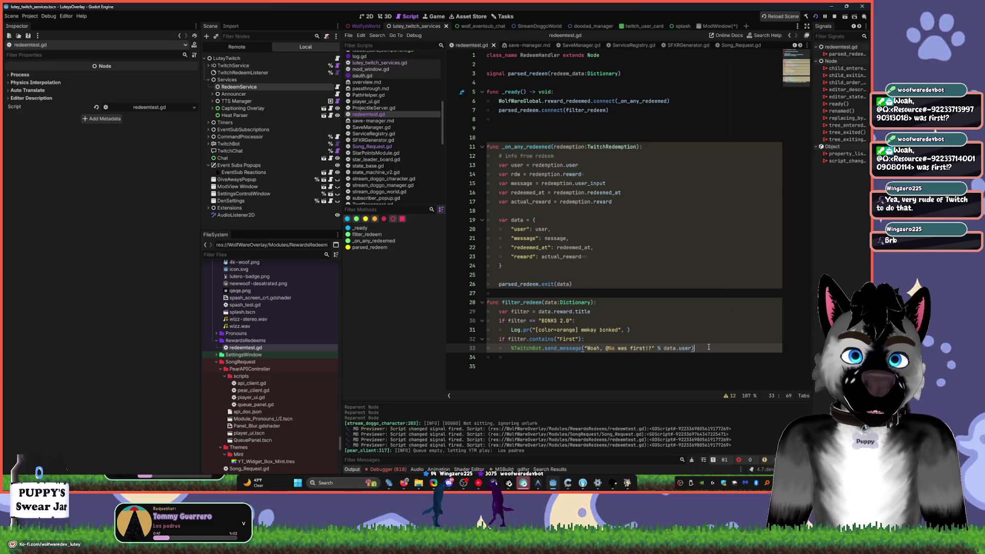
{"action": "key", "text": "Return"}
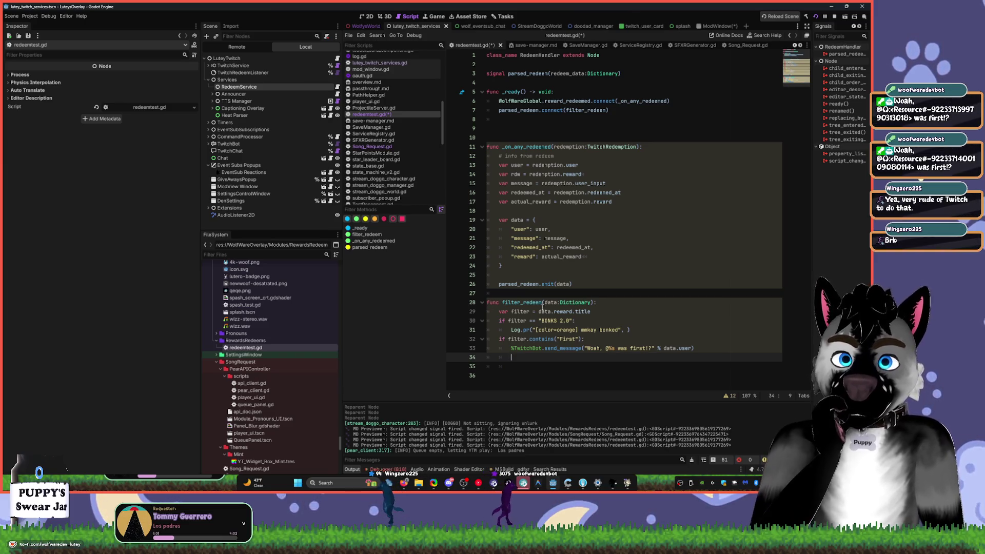
{"action": "mouse_move", "coordinate": [550, 304]}
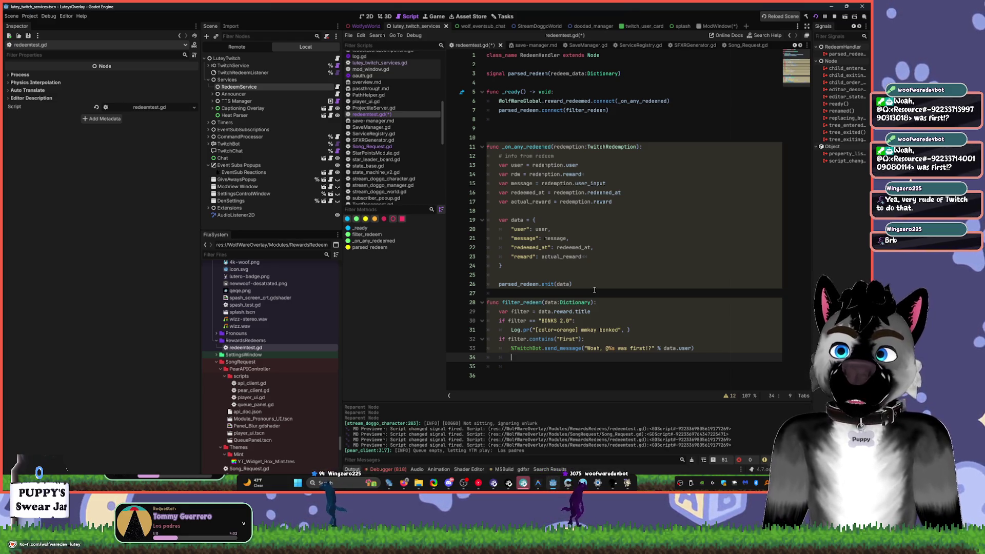
{"action": "type", "text": "print"}
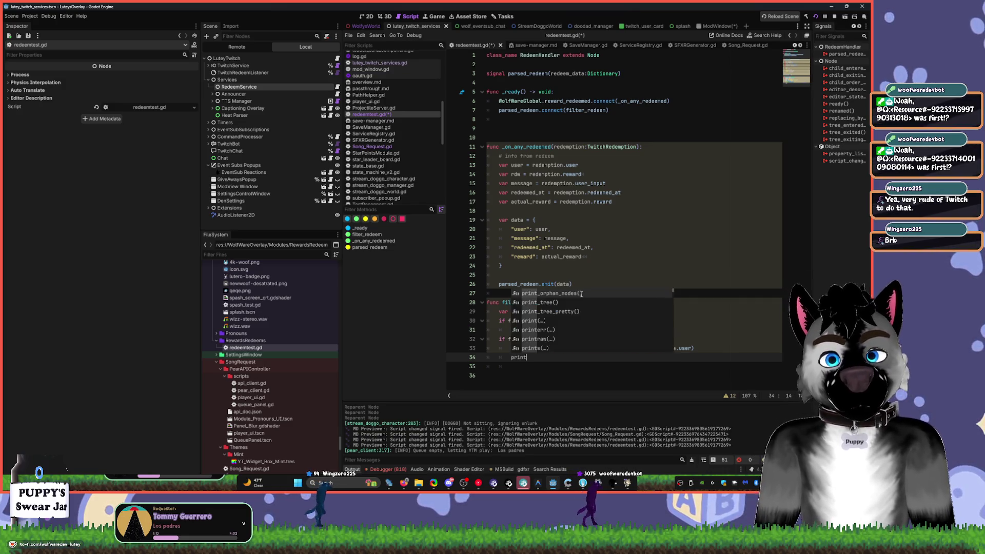
{"action": "type", "text": "Log."}
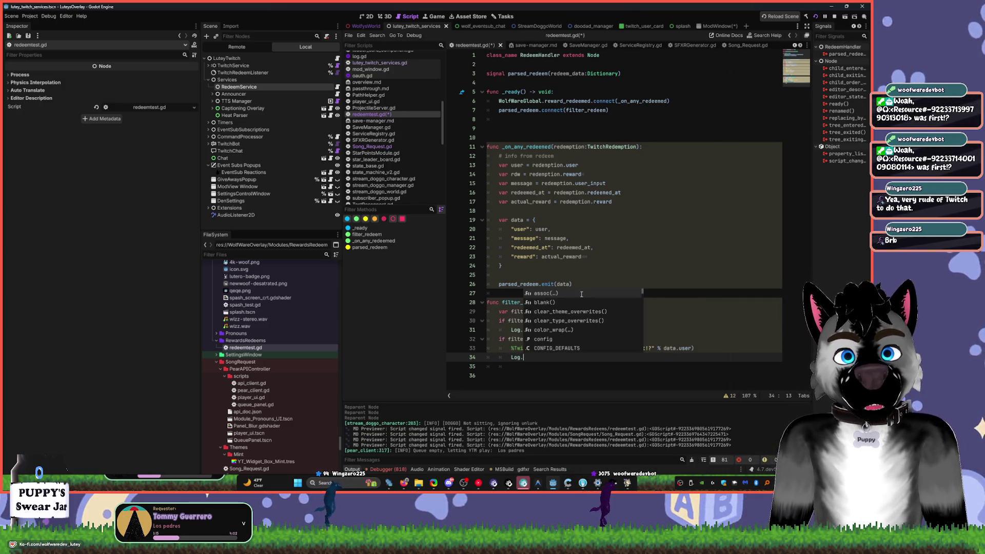
{"action": "type", "text": "pr(\"b"}
{"action": "key", "text": "BackSpace"}
{"action": "type", "text": "[blue"}
{"action": "key", "text": "Left"}
{"action": "key", "text": "Left"}
{"action": "key", "text": "Left"}
{"action": "type", "text": "color="}
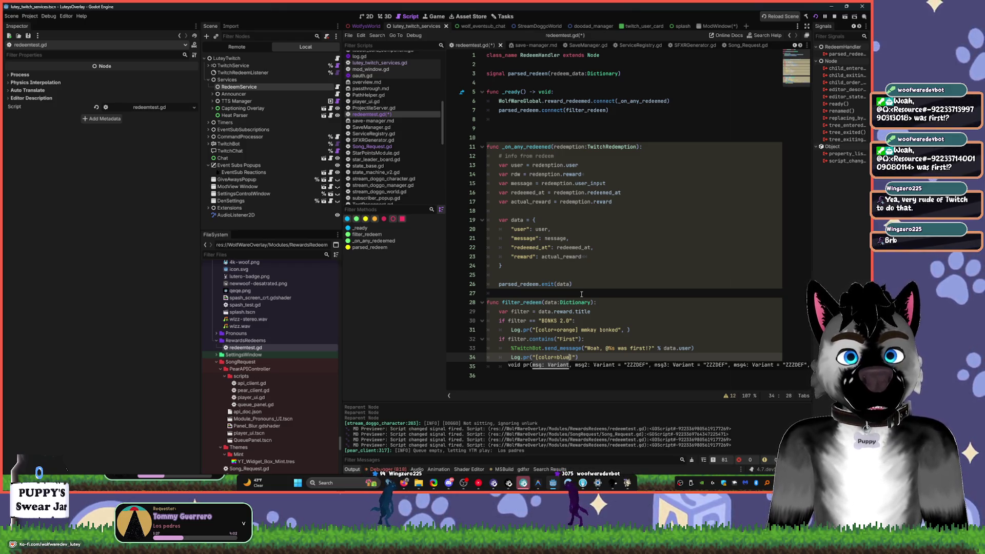
{"action": "key", "text": "BackSpace"}
{"action": "key", "text": "BackSpace"}
{"action": "key", "text": "BackSpace"}
{"action": "type", "text": "cyan"}
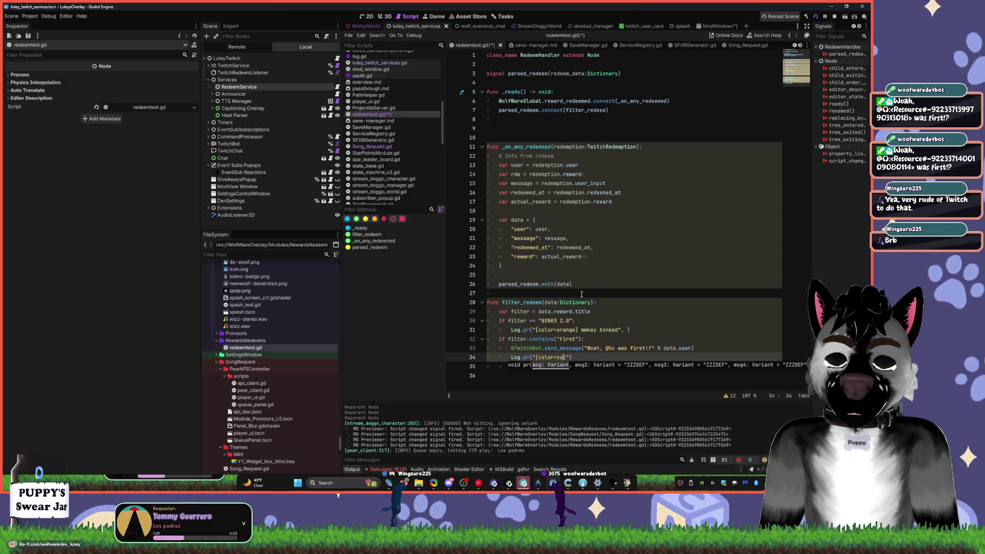
{"action": "key", "text": "Right"}
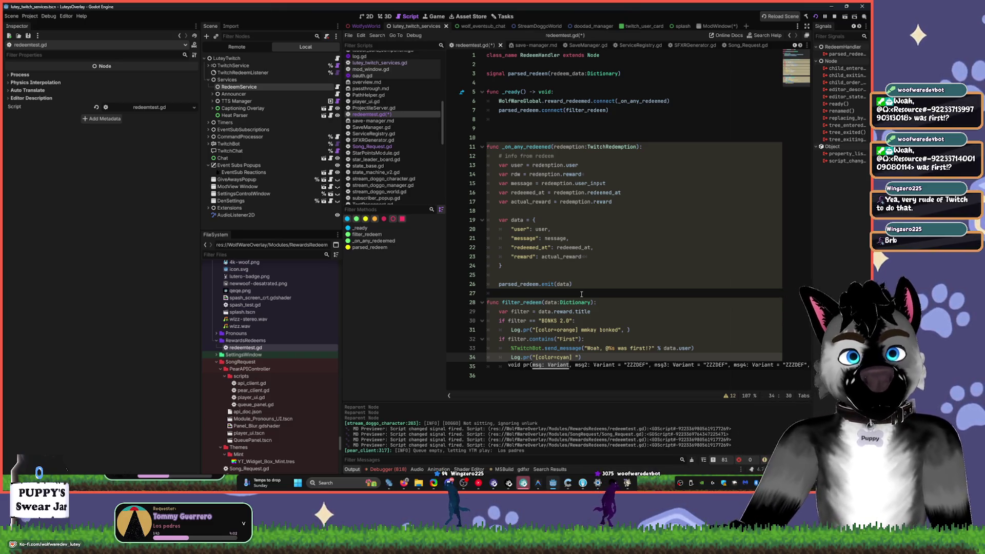
{"action": "left_click", "coordinate": [605, 355]}
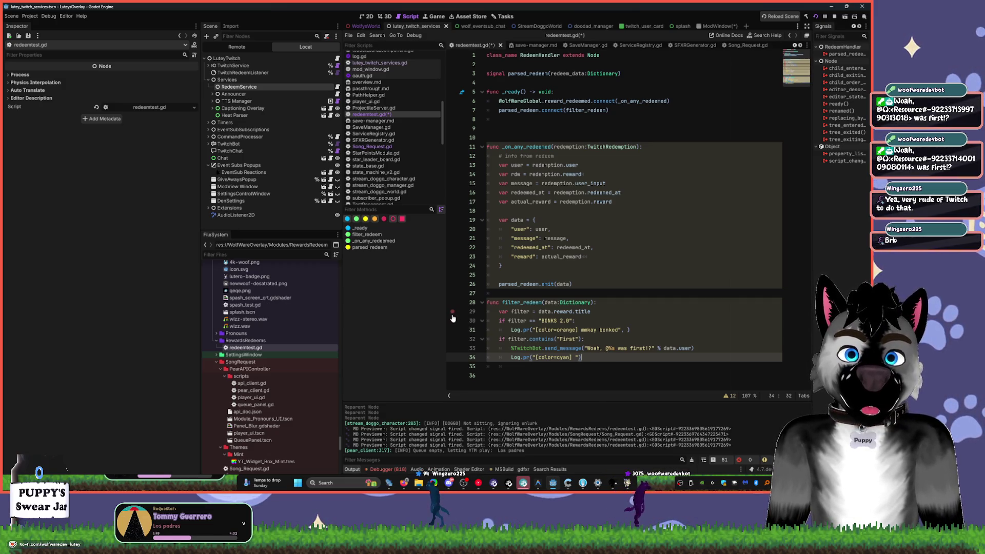
- Set a breakpoint on the var filter line, run the overlay, and highlight handler references
{"action": "left_click", "coordinate": [452, 311]}
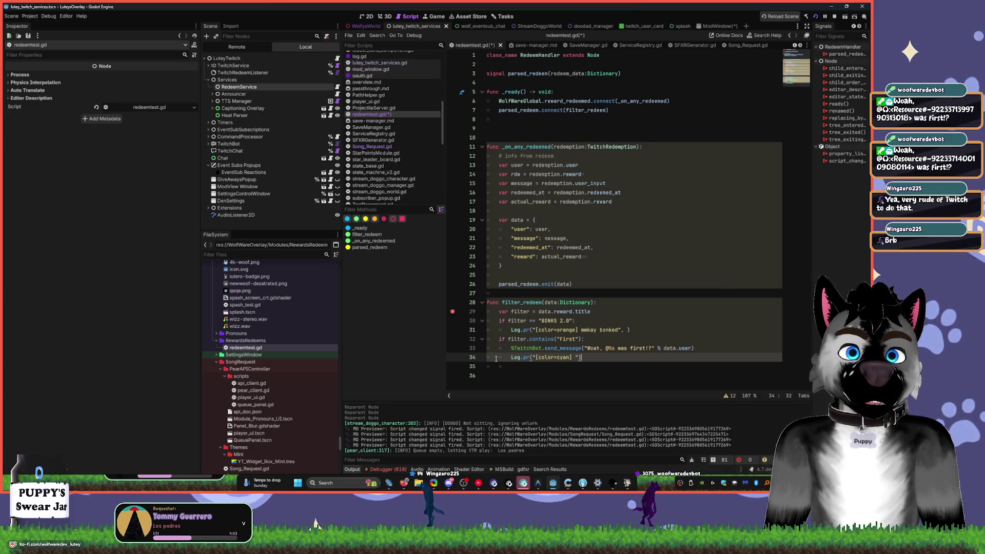
{"action": "left_click", "coordinate": [816, 16]}
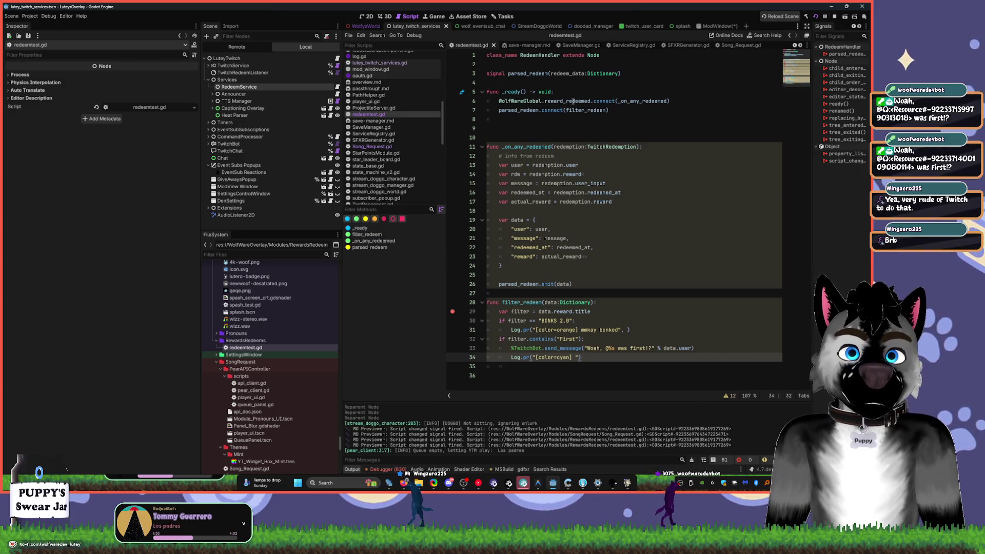
{"action": "double_click", "coordinate": [633, 101]}
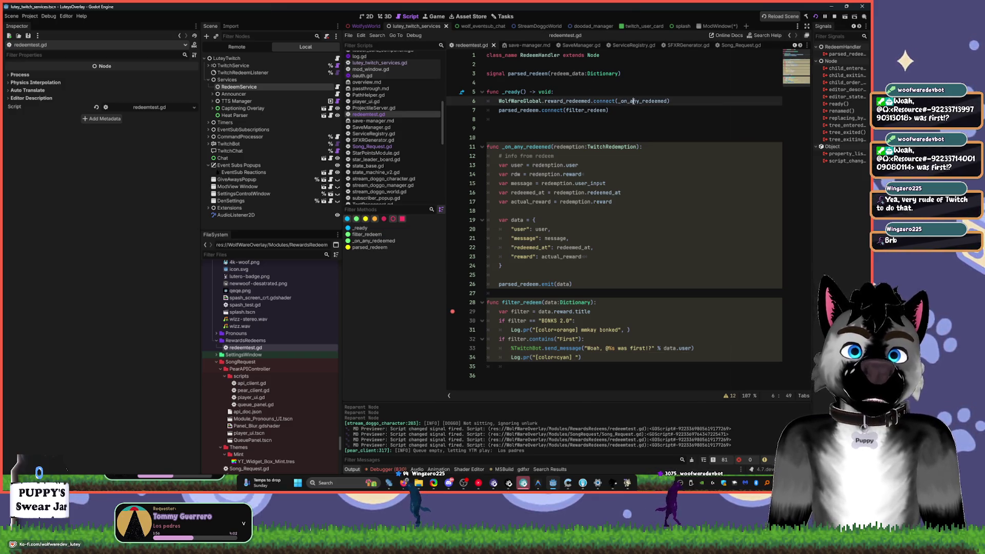
{"action": "double_click", "coordinate": [585, 110]}
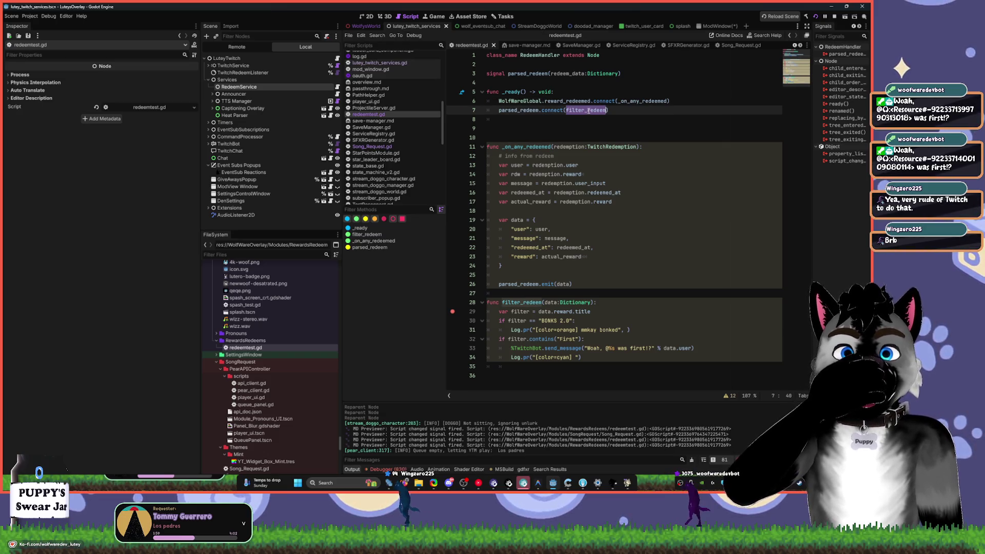
- Comment out the WolfWareGlobal.reward_redeemed connection on line 6 and stop the project
{"action": "left_click", "coordinate": [482, 147]}
{"action": "left_click", "coordinate": [499, 101]}
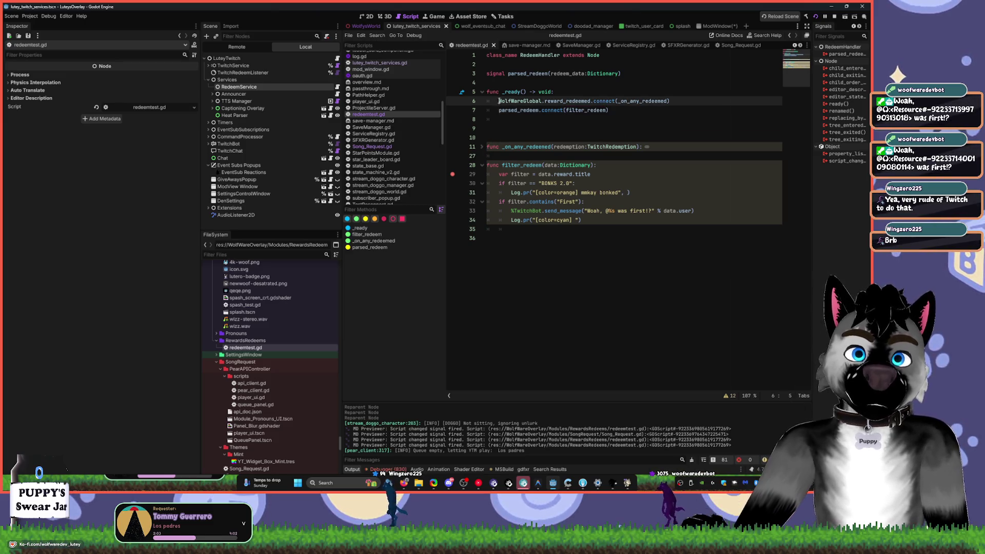
{"action": "type", "text": "#"}
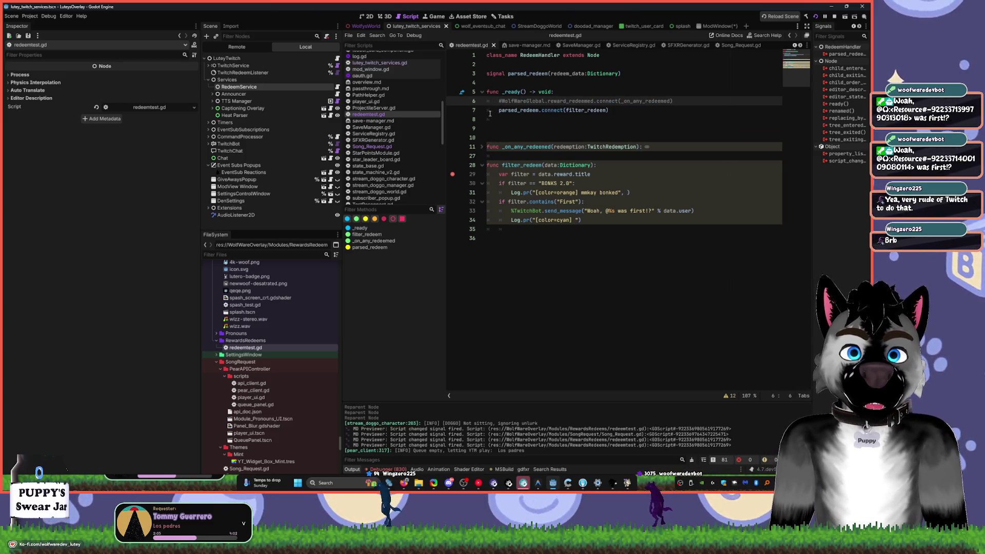
{"action": "left_click", "coordinate": [481, 148]}
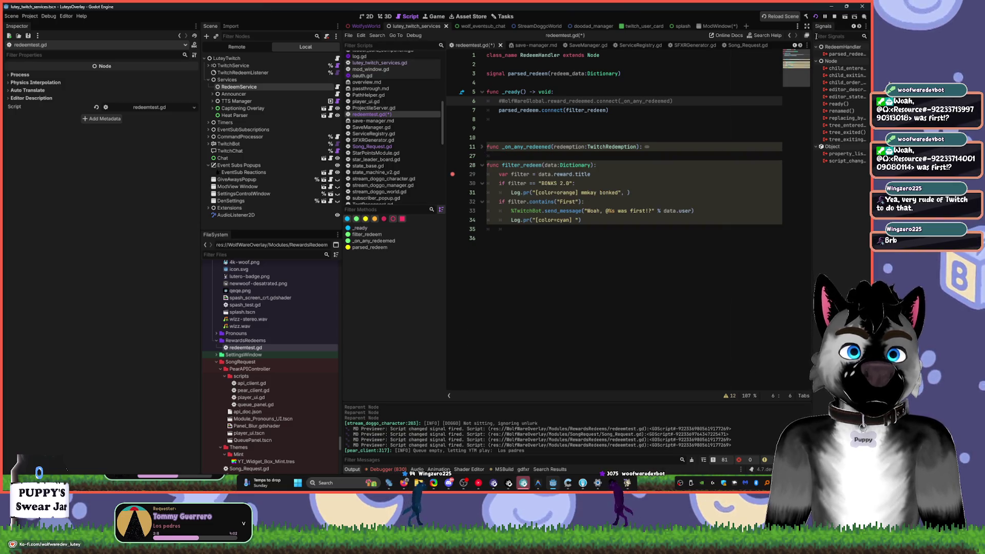
{"action": "left_click", "coordinate": [834, 18]}
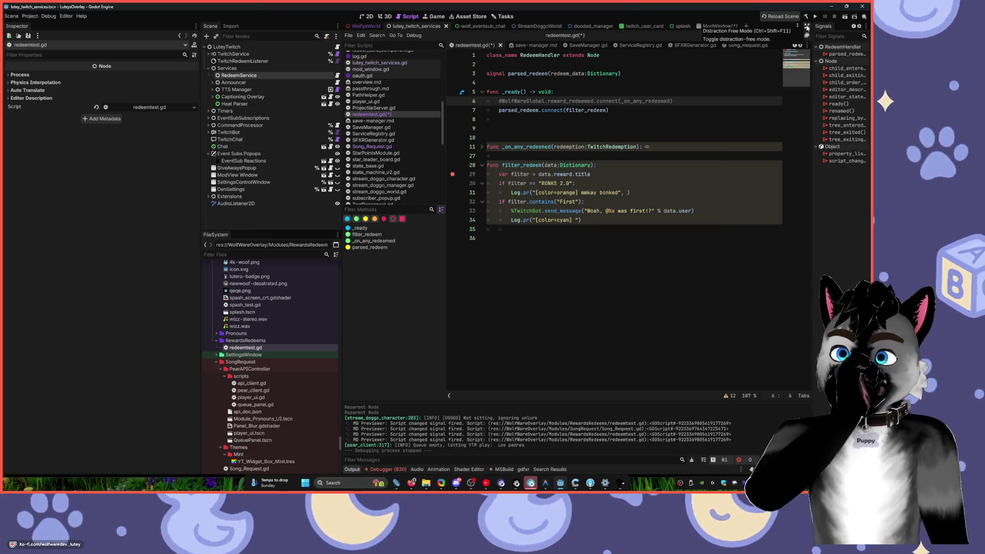
- Skip to the next song in the music player, then save and run the overlay project
{"action": "left_click", "coordinate": [486, 483]}
{"action": "left_click", "coordinate": [138, 352]}
{"action": "left_click", "coordinate": [162, 405]}
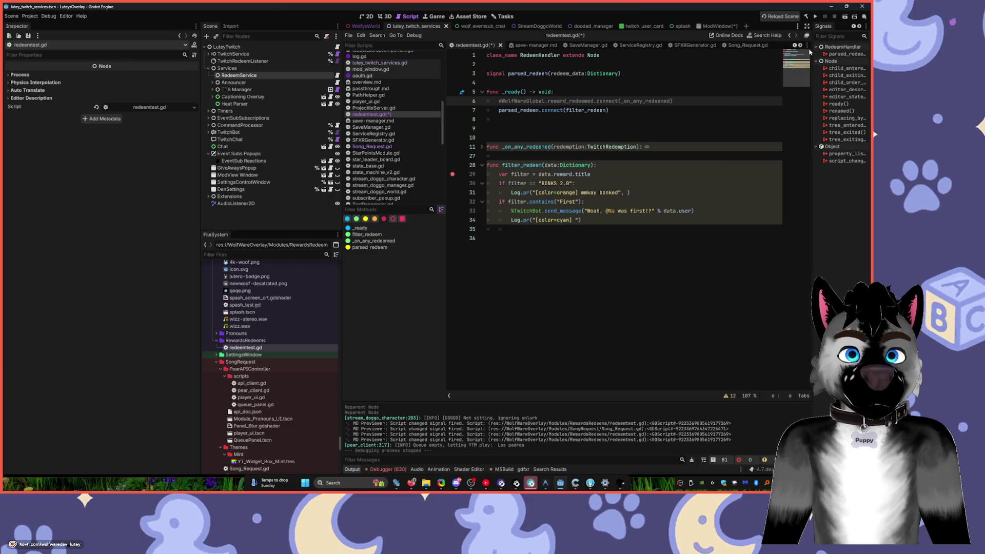
{"action": "left_click", "coordinate": [816, 16]}
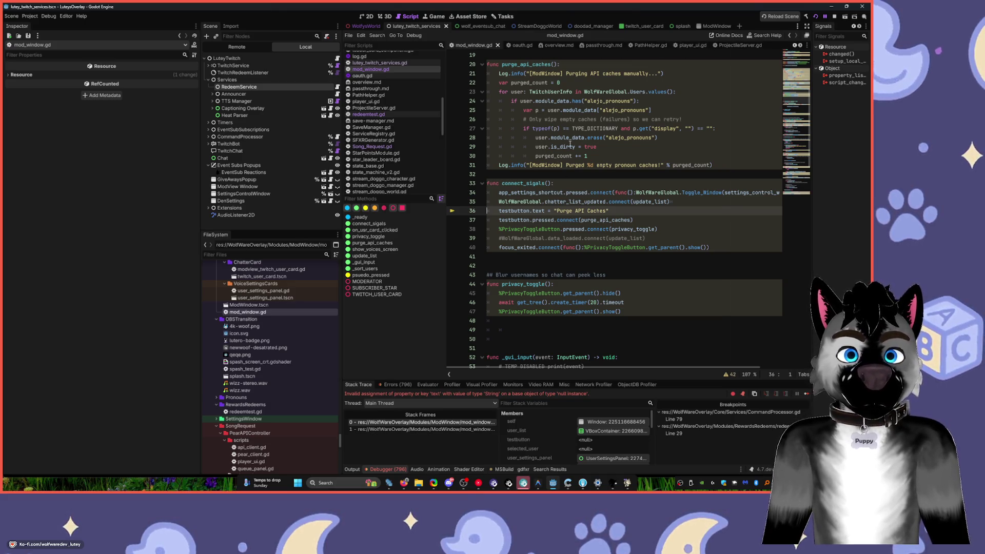
- Comment out the testbutton text and pressed-connect lines 36 and 37 in mod_window.gd
{"action": "mouse_move", "coordinate": [580, 129]}
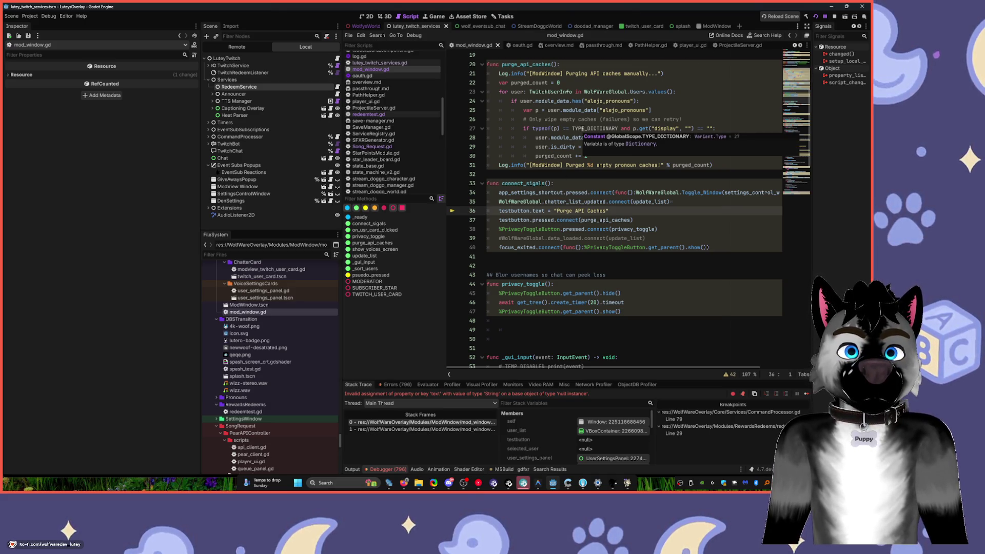
{"action": "scroll", "coordinate": [564, 233], "scroll_direction": "down", "scroll_amount": 1}
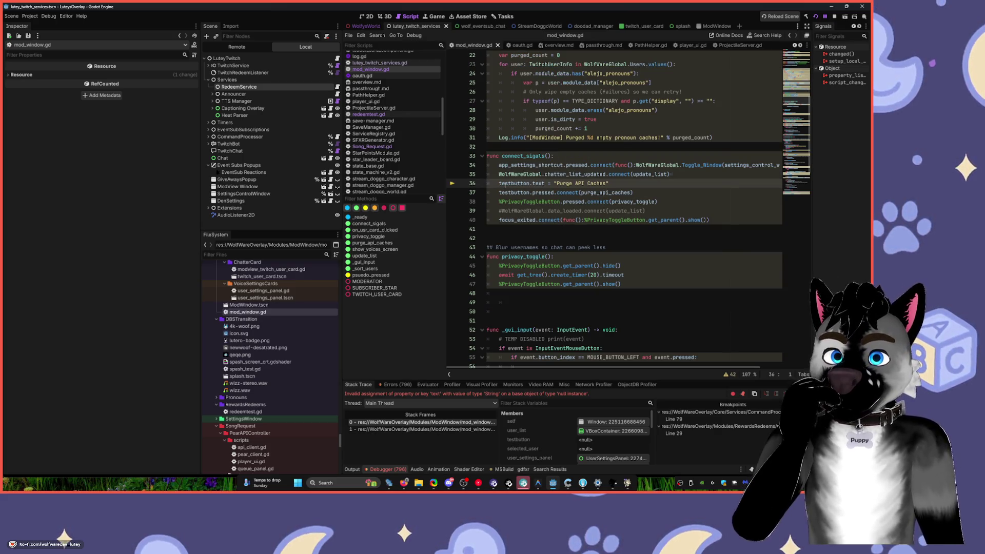
{"action": "type", "text": "#"}
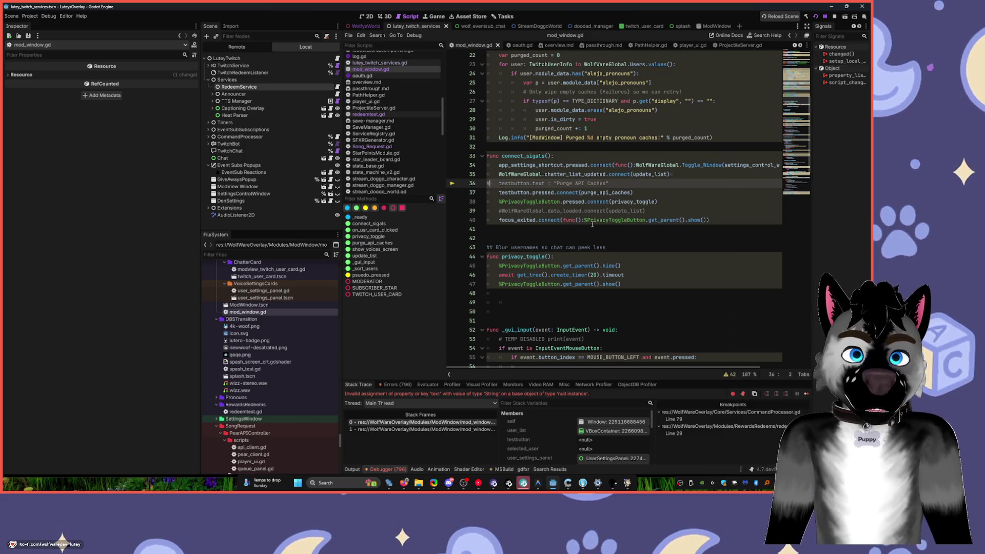
{"action": "left_click", "coordinate": [498, 192]}
{"action": "type", "text": "#"}
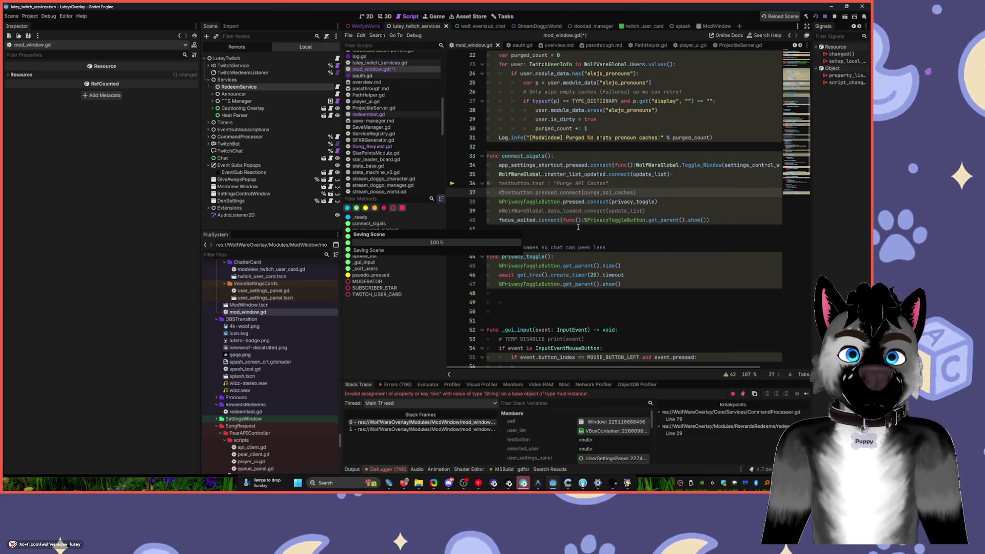
- Resume the paused project with F12 and switch to the ModWindow scene
{"action": "key", "text": "F12"}
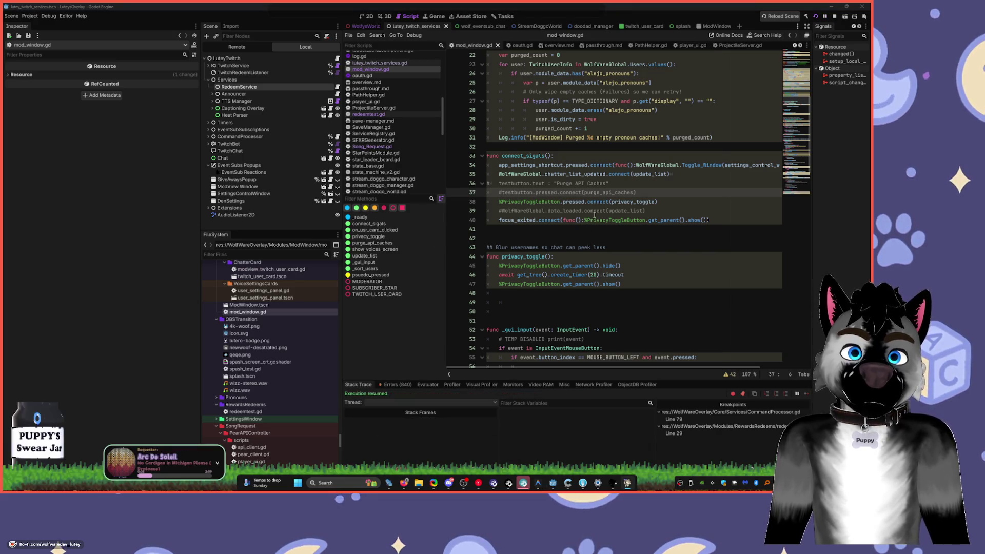
{"action": "scroll", "coordinate": [590, 229], "scroll_direction": "down", "scroll_amount": 7}
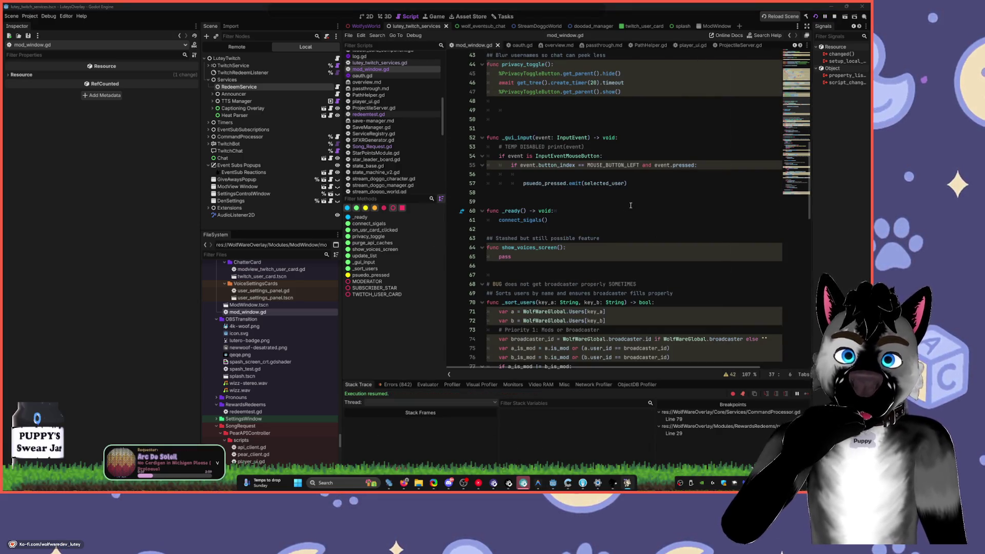
{"action": "left_click", "coordinate": [715, 27]}
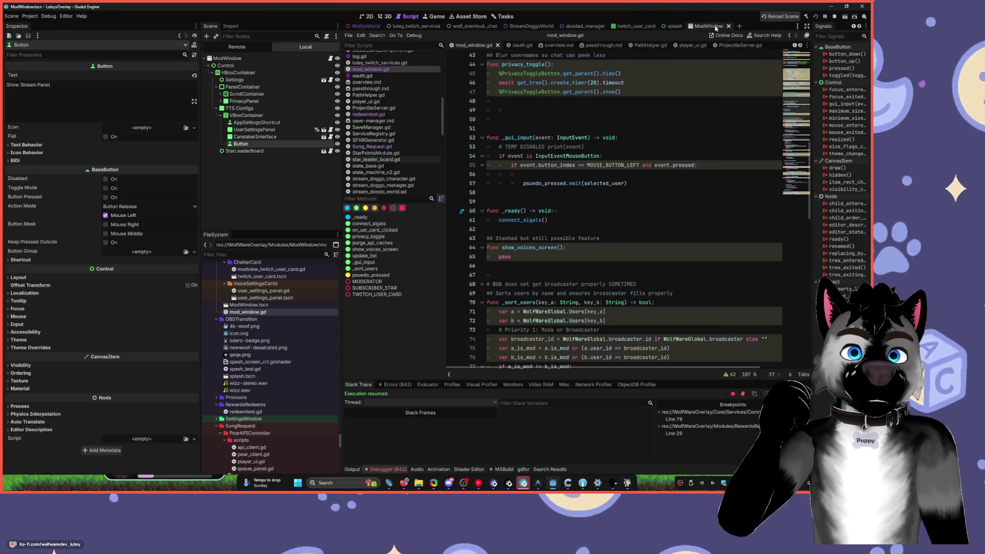
- Inspect the ModWindow scene in 2D, select StarLeaderBoard, then return to mod_window.gd
{"action": "left_click", "coordinate": [368, 17]}
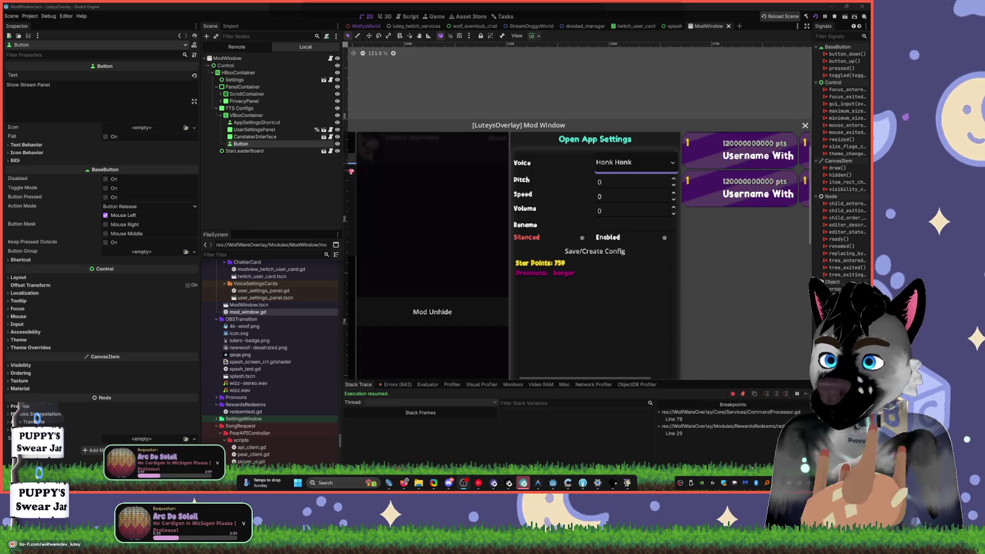
{"action": "left_click", "coordinate": [759, 318]}
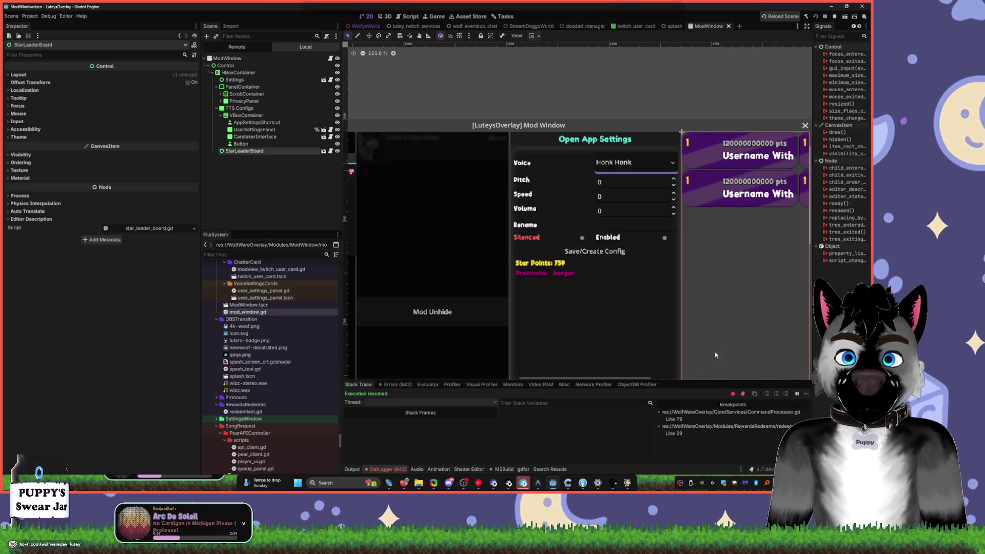
{"action": "left_click", "coordinate": [450, 49]}
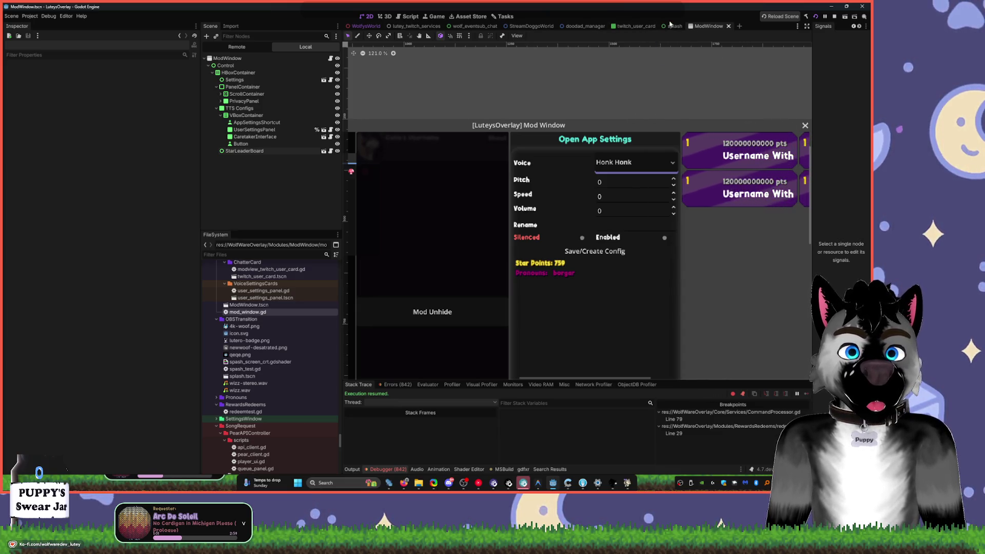
{"action": "left_click", "coordinate": [408, 16]}
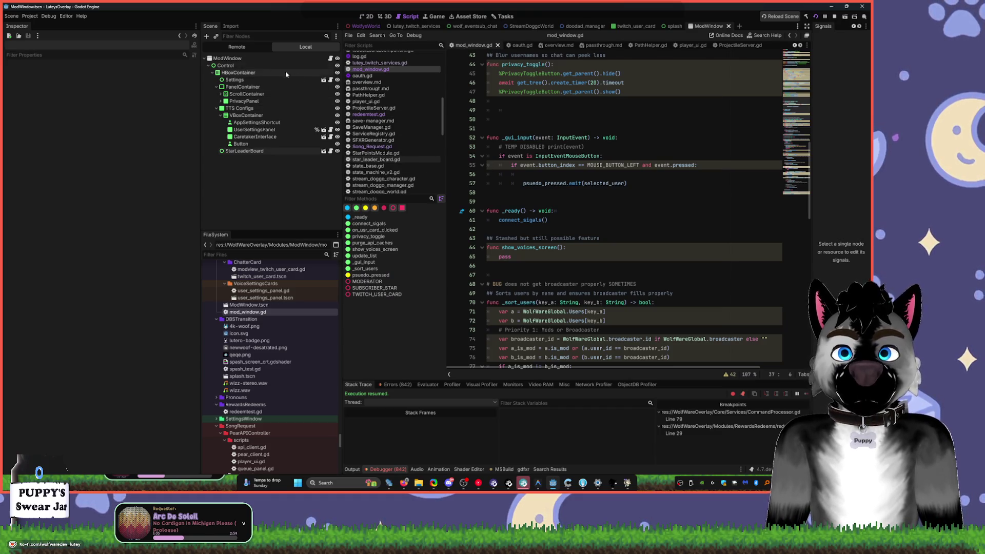
- In redeemtest.gd, uncomment line 6, comment out line 7, save, and restart the overlay
{"action": "left_click", "coordinate": [376, 114]}
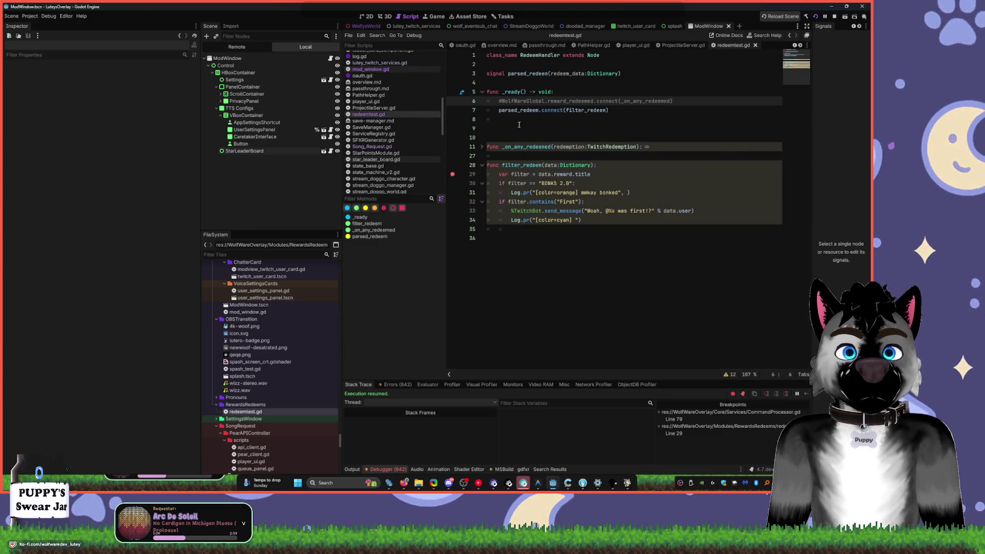
{"action": "key", "text": "ctrl+k"}
{"action": "left_click", "coordinate": [502, 111]}
{"action": "key", "text": "ctrl+k"}
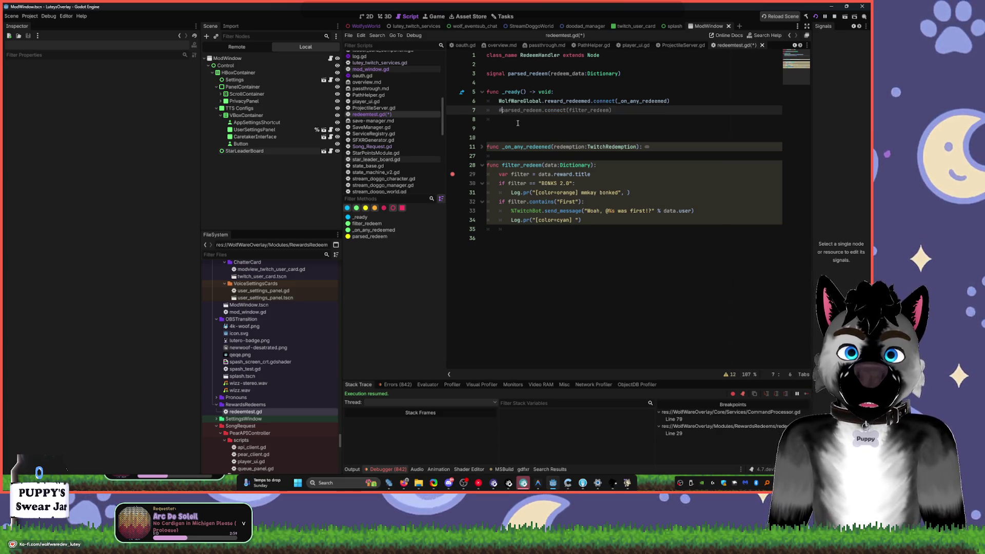
{"action": "key", "text": "ctrl+s"}
{"action": "left_click", "coordinate": [834, 16]}
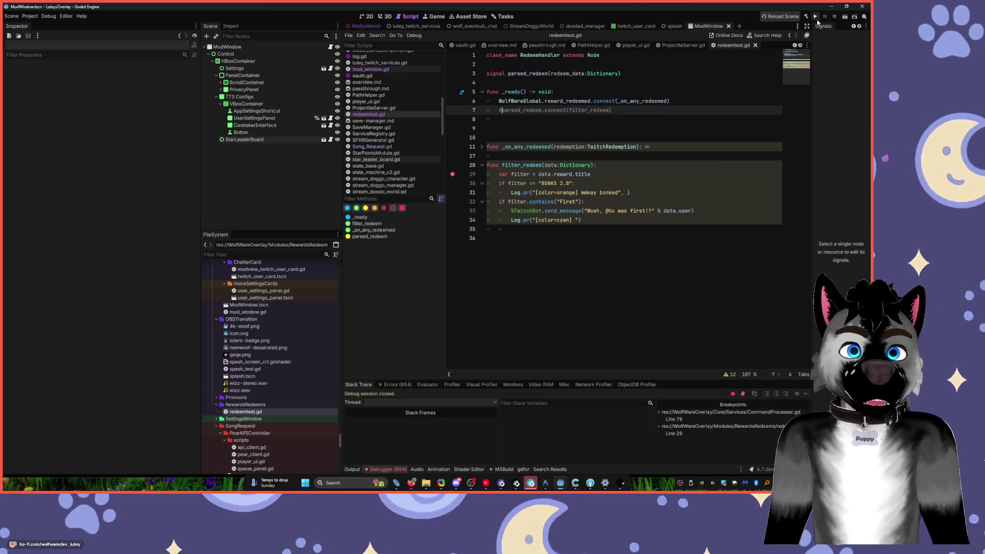
{"action": "left_click", "coordinate": [816, 16]}
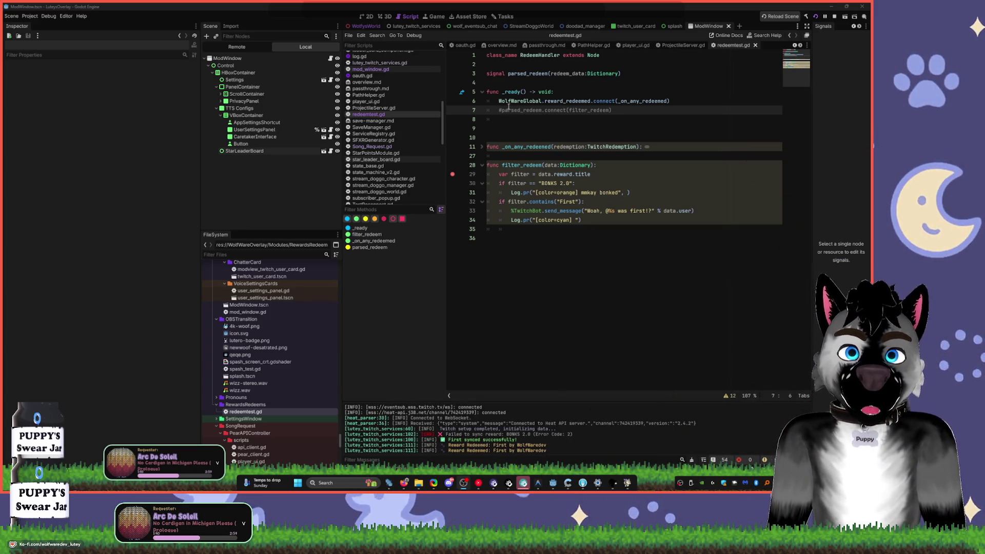
- Re-enable the parsed_redeem connection on line 7 and add a breakpoint on line 29
{"action": "key", "text": "Right"}
{"action": "key", "text": "Left"}
{"action": "key", "text": "BackSpace"}
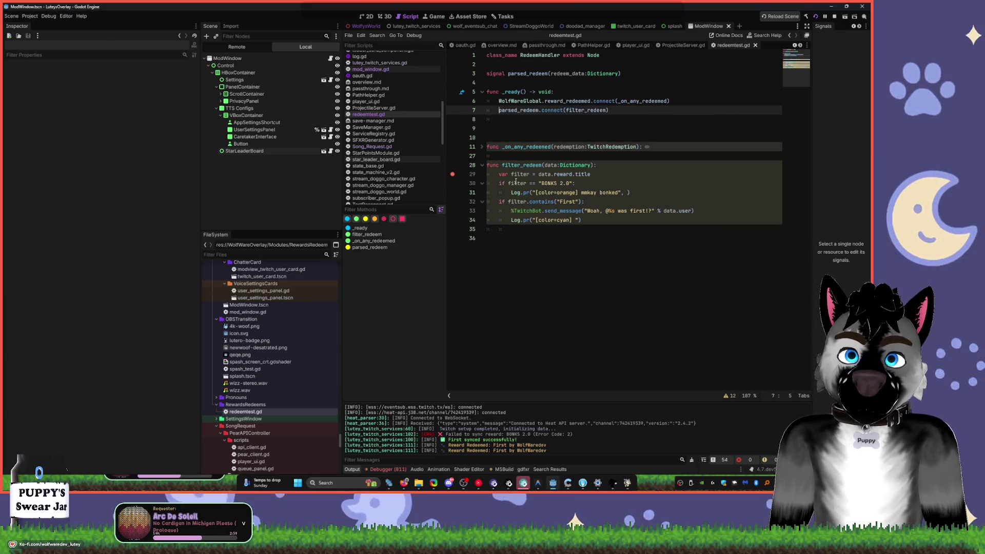
{"action": "left_click", "coordinate": [453, 174]}
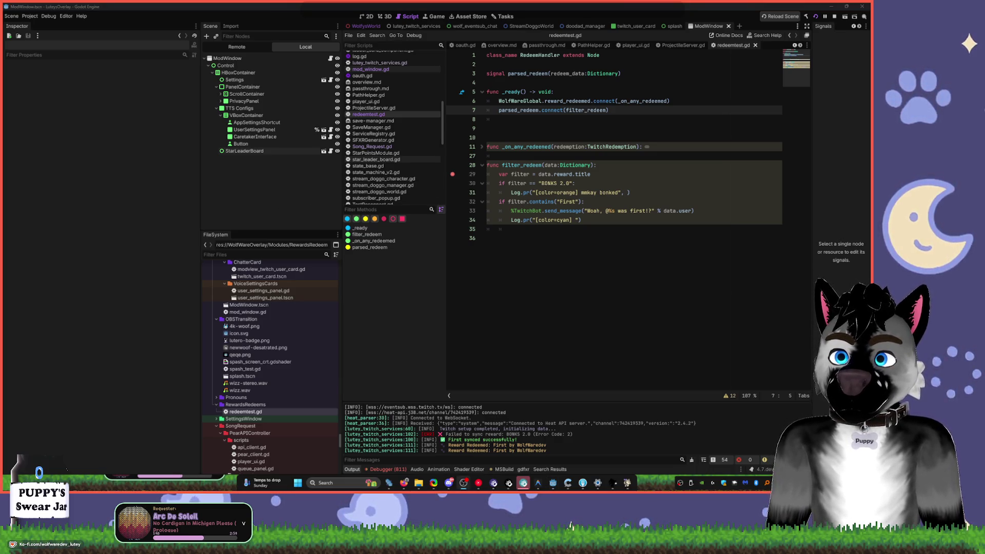
- Check the Debugger and Output panels and rerun the overlay project
{"action": "left_click", "coordinate": [397, 470]}
{"action": "left_click", "coordinate": [352, 469]}
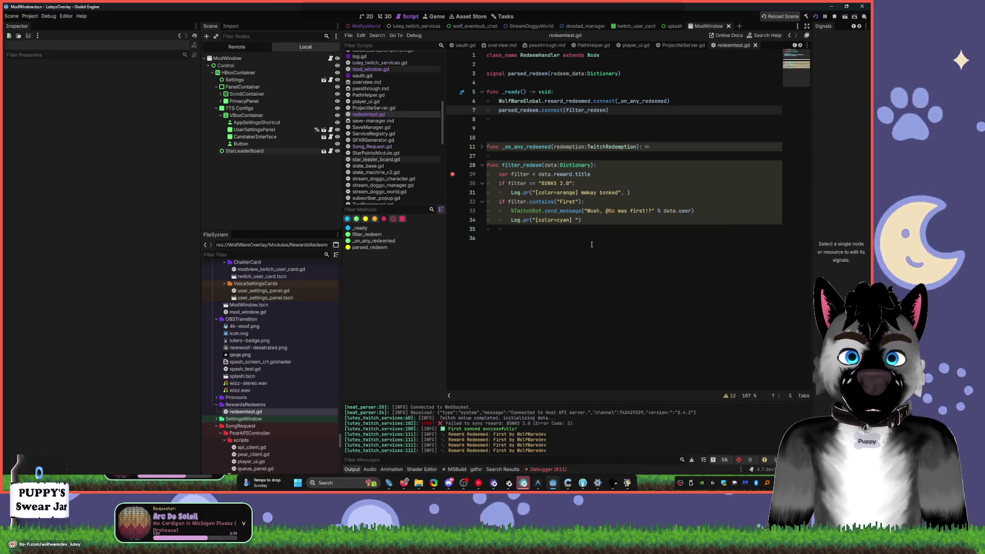
{"action": "left_click", "coordinate": [817, 16]}
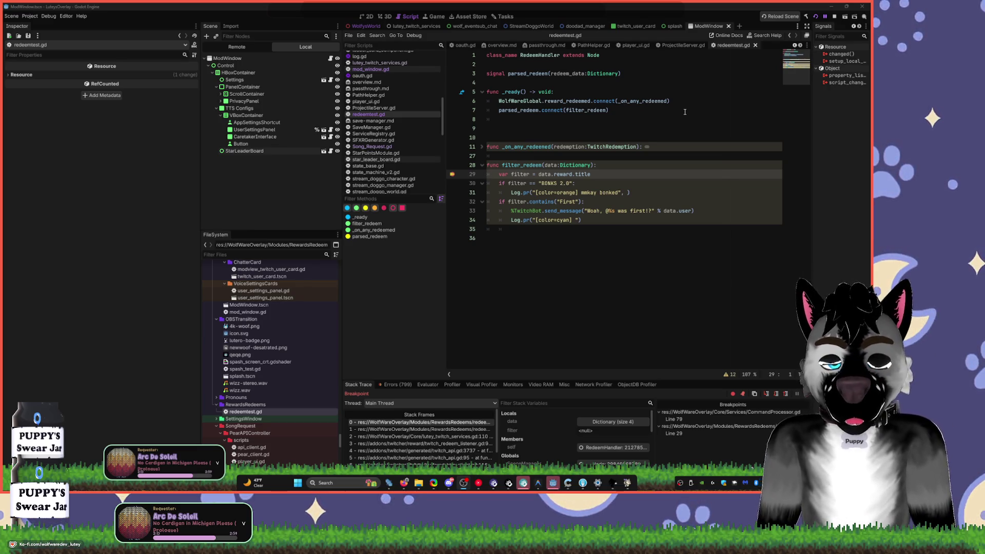
- Inspect the paused redemption's reward in the Inspector: a TwitchReward titled First, cost 1
{"action": "left_click", "coordinate": [512, 421]}
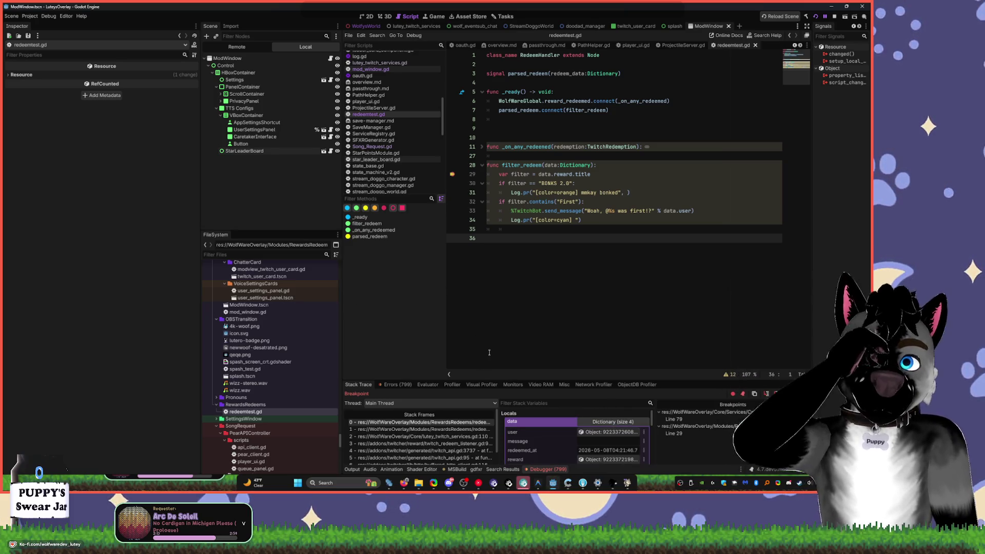
{"action": "scroll", "coordinate": [574, 436], "scroll_direction": "down", "scroll_amount": 1}
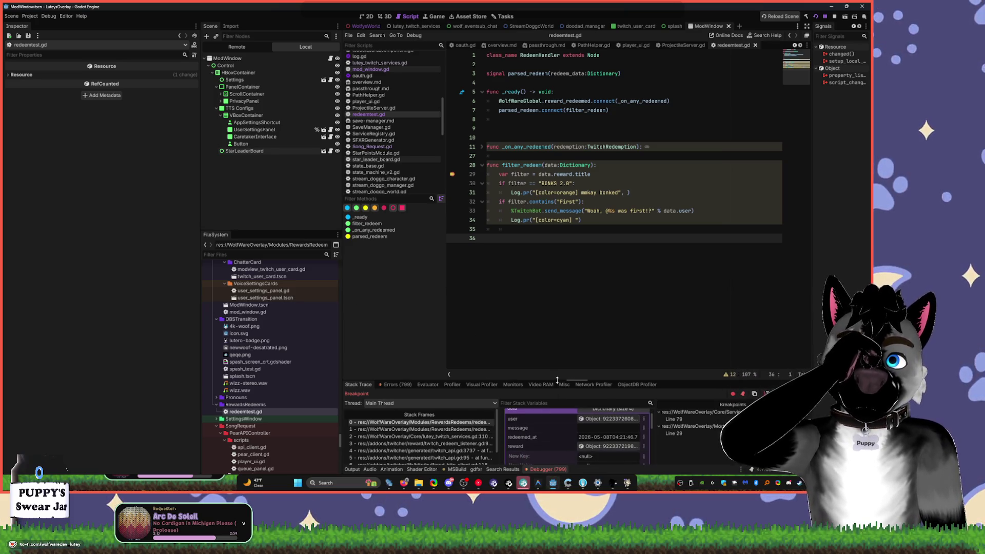
{"action": "left_click_drag", "start_coordinate": [559, 380], "coordinate": [556, 347]}
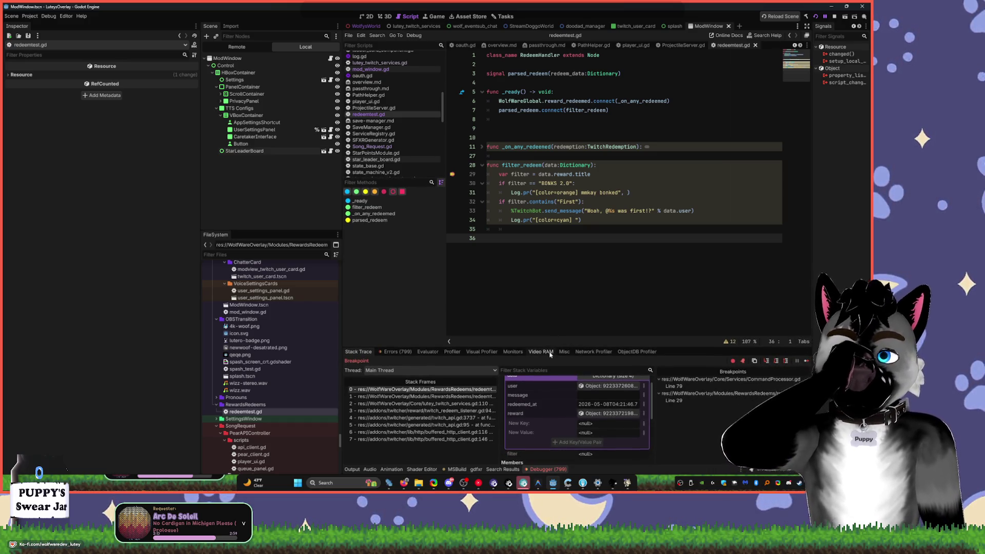
{"action": "left_click", "coordinate": [604, 415]}
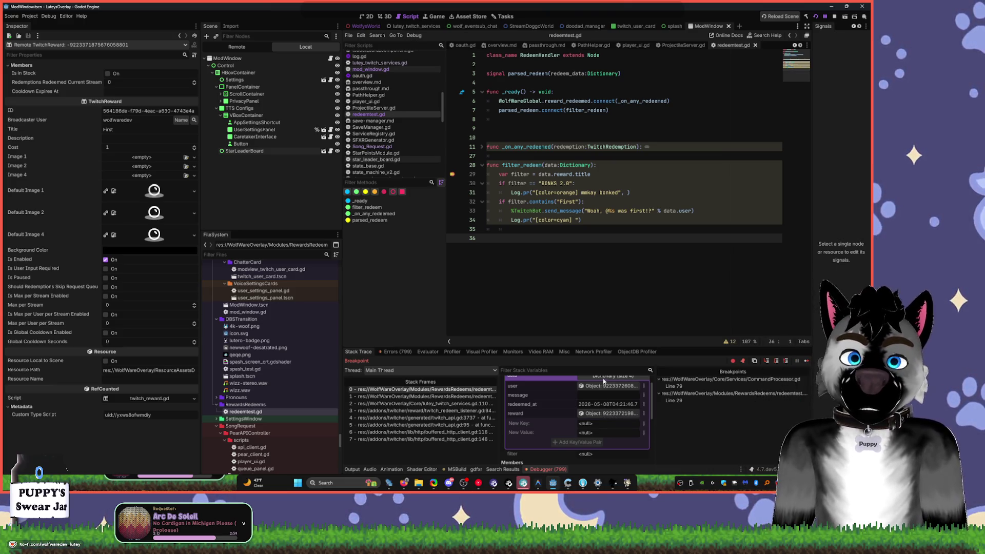
{"action": "left_click", "coordinate": [593, 222]}
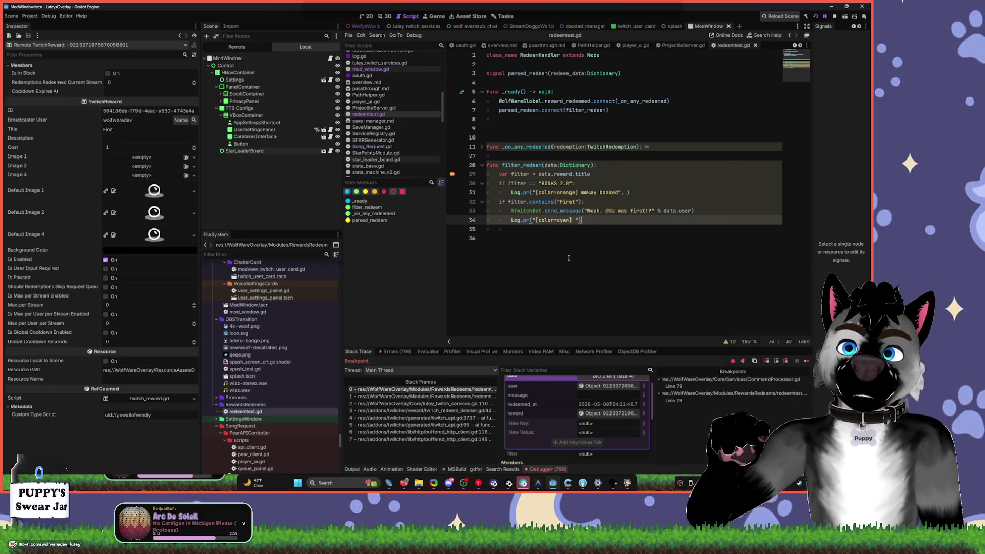
- Add 'var reward = data.reward' above the filter line and make the filter use reward.title
{"action": "key", "text": "Return"}
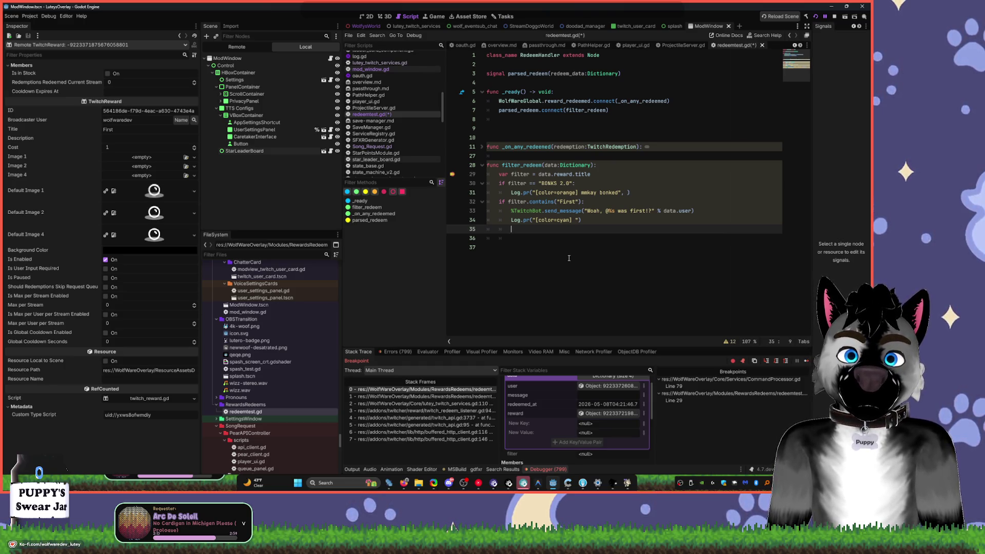
{"action": "type", "text": "data"}
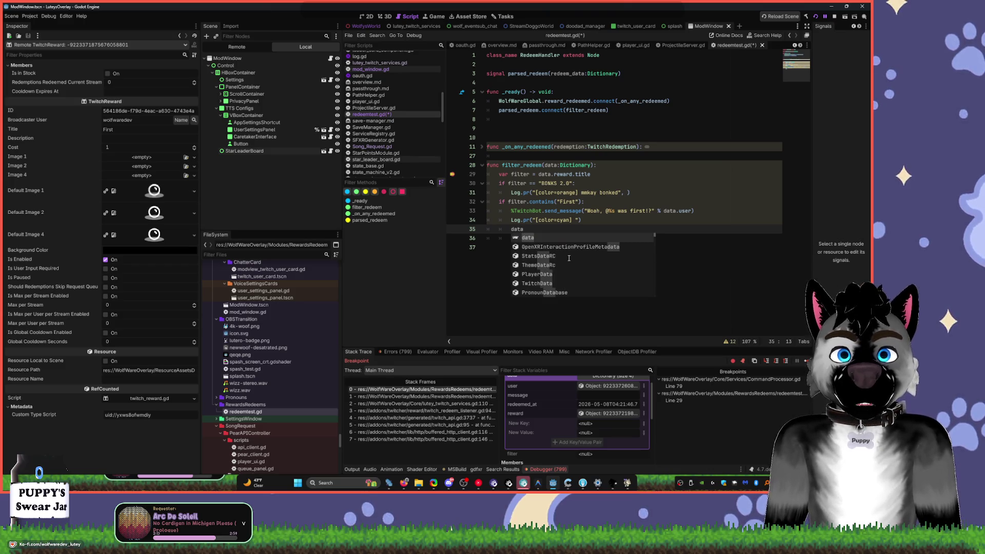
{"action": "key", "text": "BackSpace"}
{"action": "key", "text": "BackSpace"}
{"action": "key", "text": "BackSpace"}
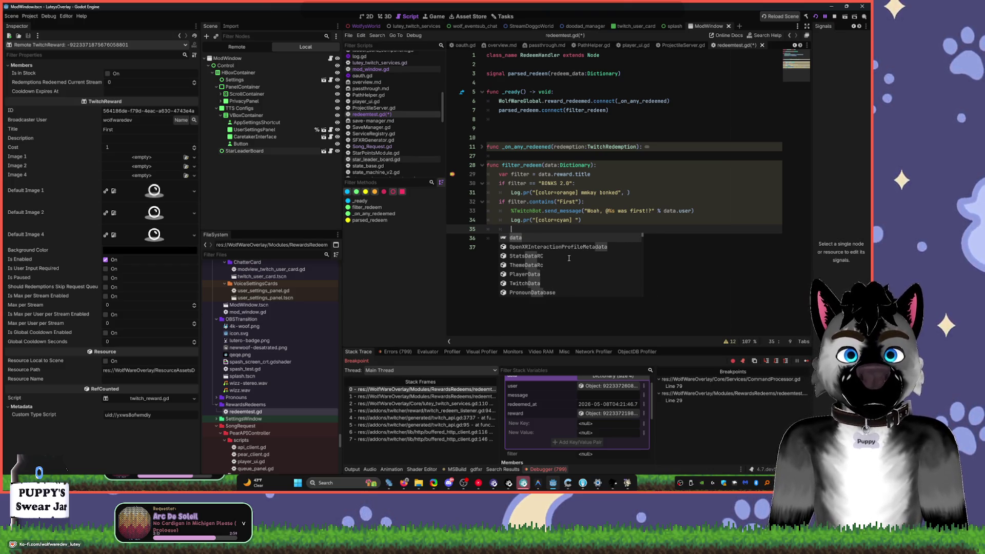
{"action": "key", "text": "Escape"}
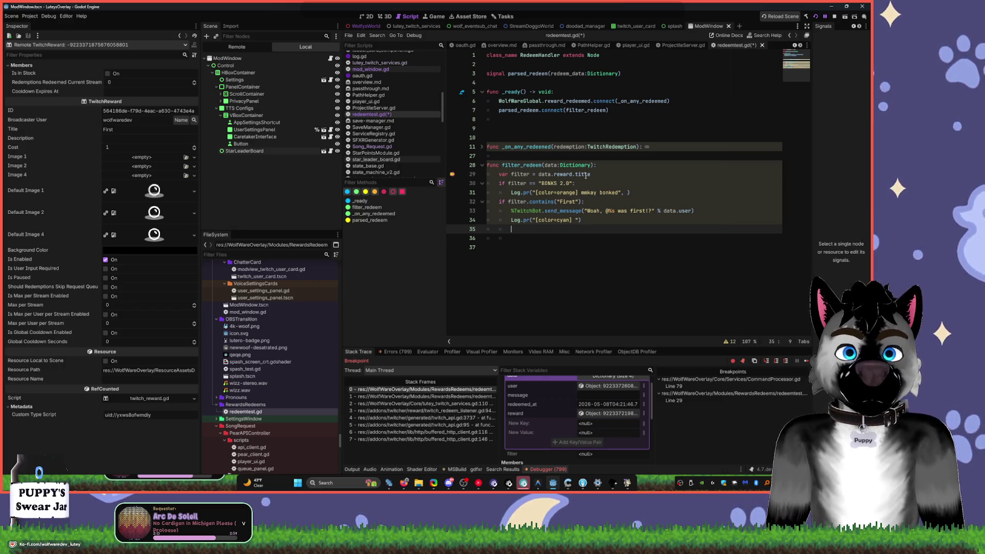
{"action": "left_click", "coordinate": [596, 173]}
{"action": "key", "text": "Return"}
{"action": "key", "text": "Return"}
{"action": "key", "text": "Up"}
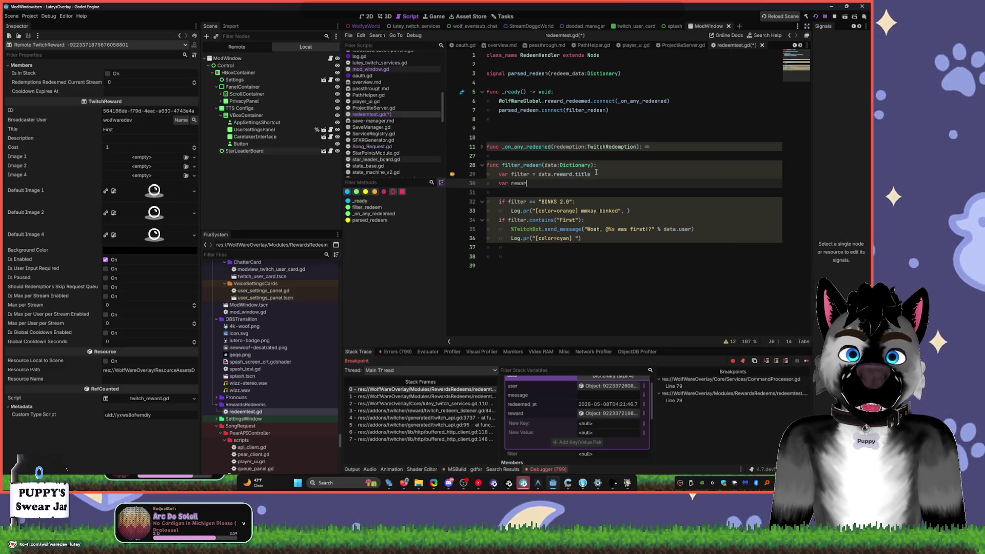
{"action": "type", "text": "d "}
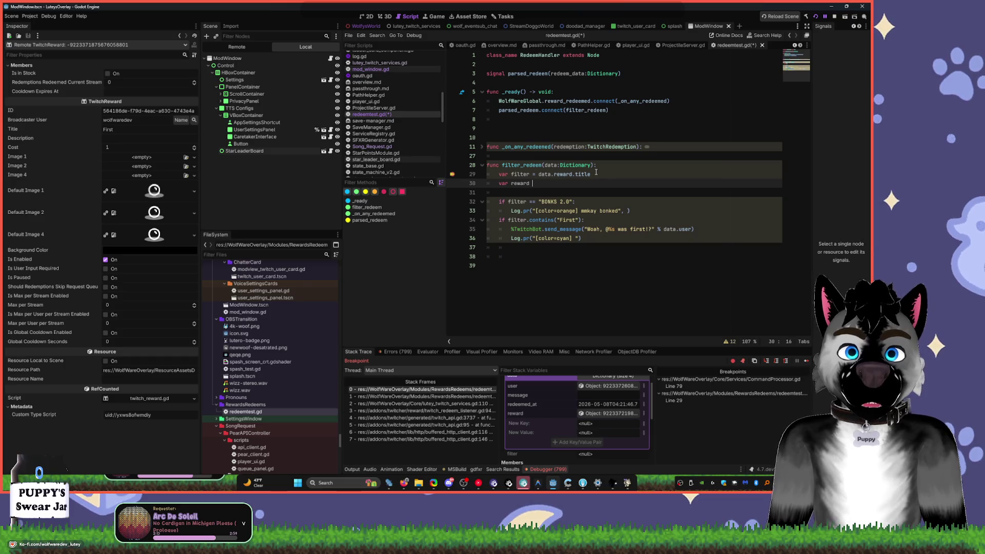
{"action": "type", "text": "= data.r"}
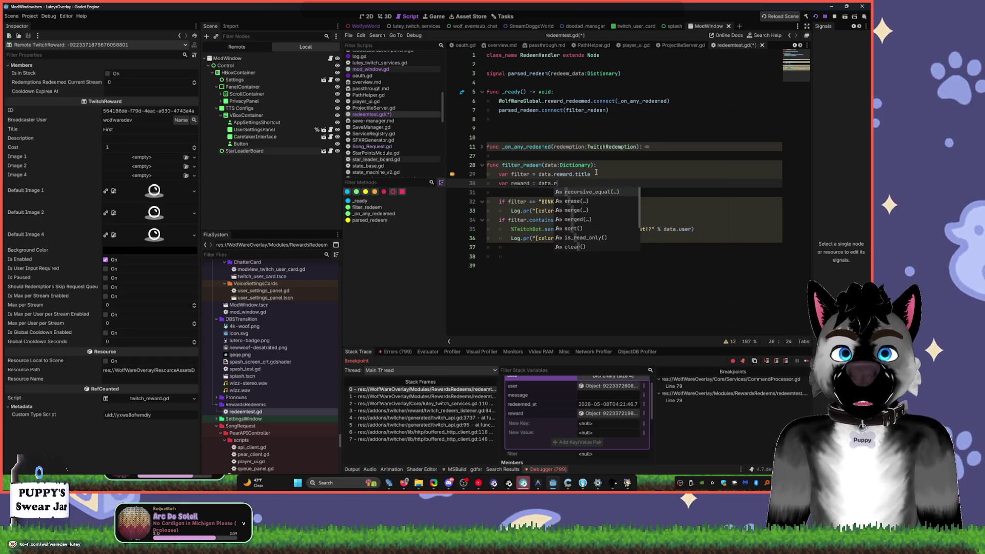
{"action": "type", "text": "eward"}
{"action": "key", "text": "alt+Up"}
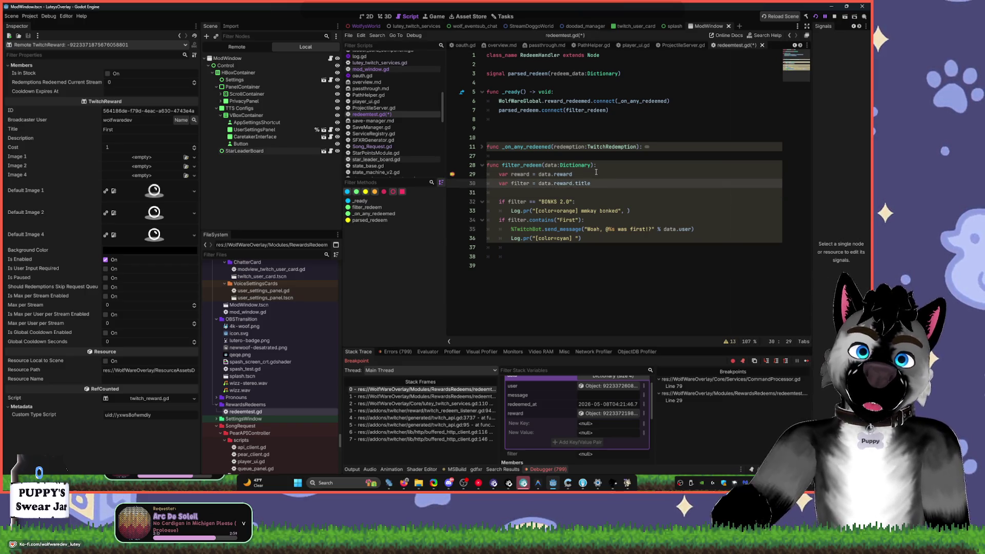
{"action": "key", "text": "ctrl+shift+Left"}
{"action": "key", "text": "ctrl+shift+Left"}
{"action": "type", "text": "reward"}
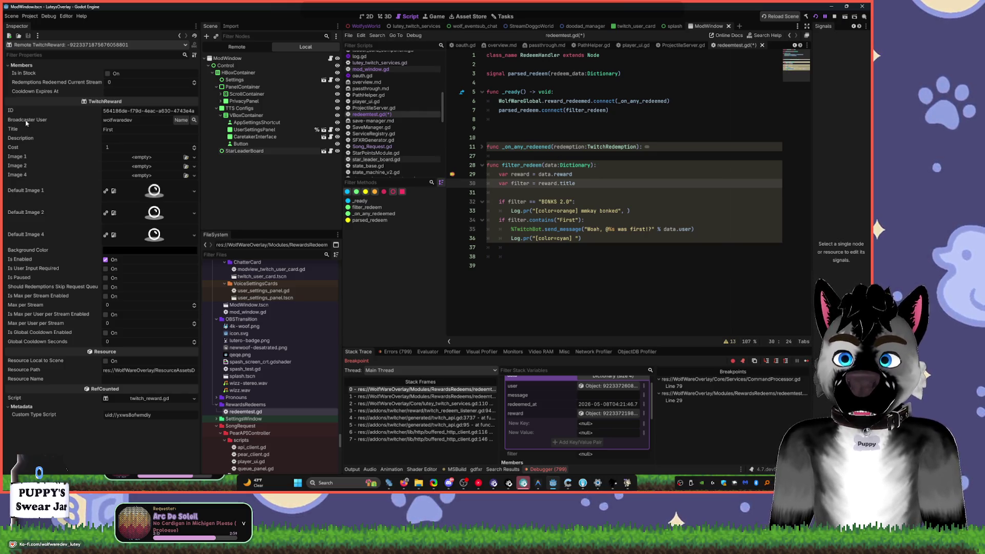
- Add 'var new_name = "%s First!" % data.user.login' under the cyan Log.pr line
{"action": "left_click", "coordinate": [564, 238]}
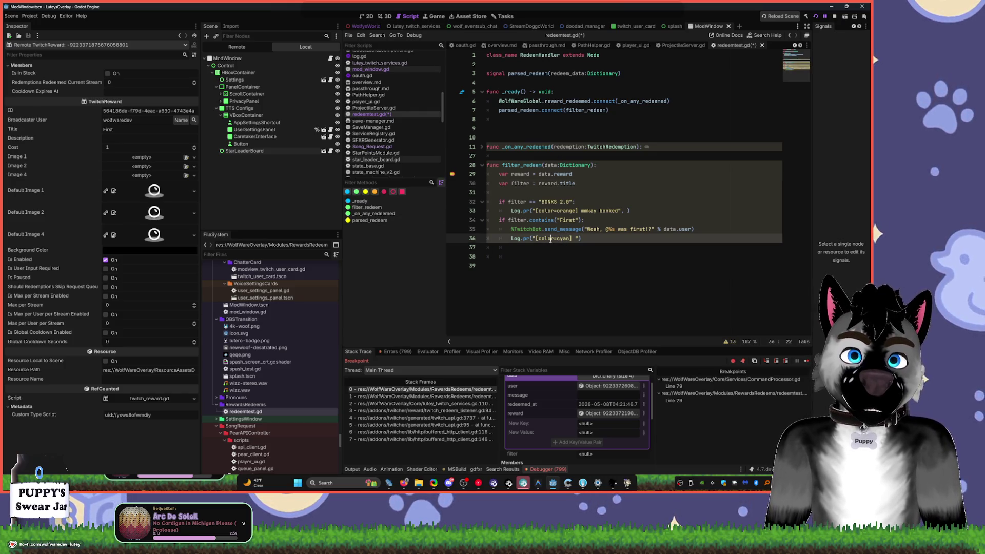
{"action": "left_click", "coordinate": [544, 248]}
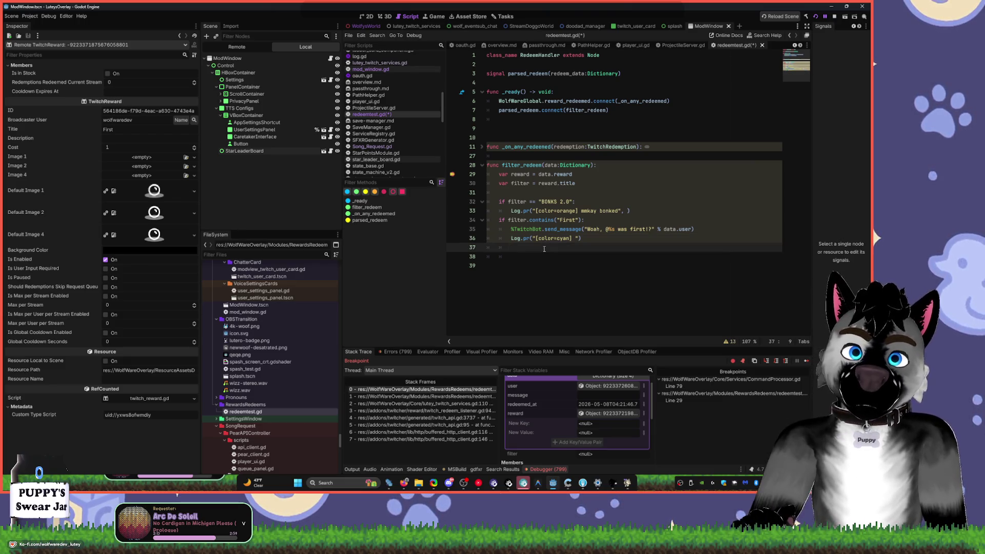
{"action": "type", "text": "v"}
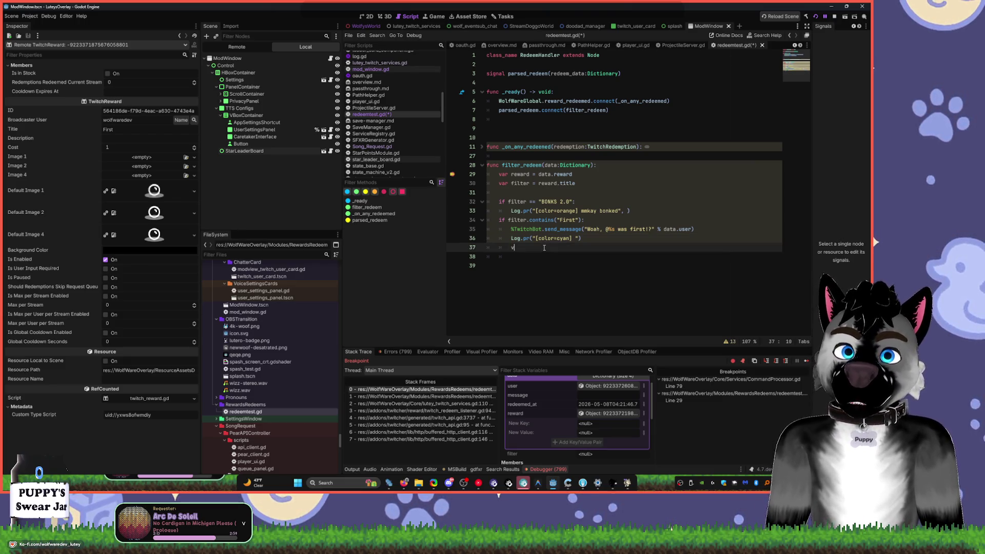
{"action": "type", "text": "ar new_name"}
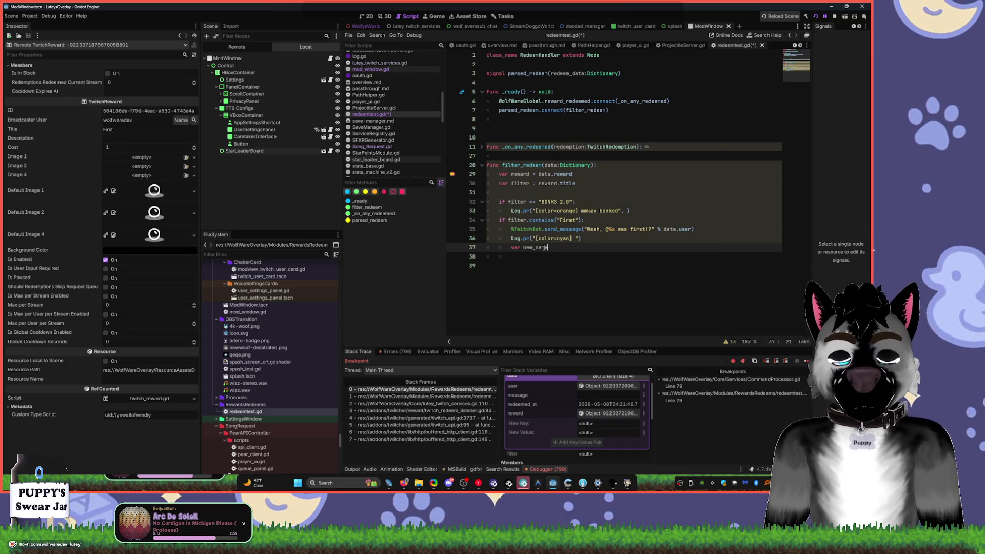
{"action": "type", "text": " = "}
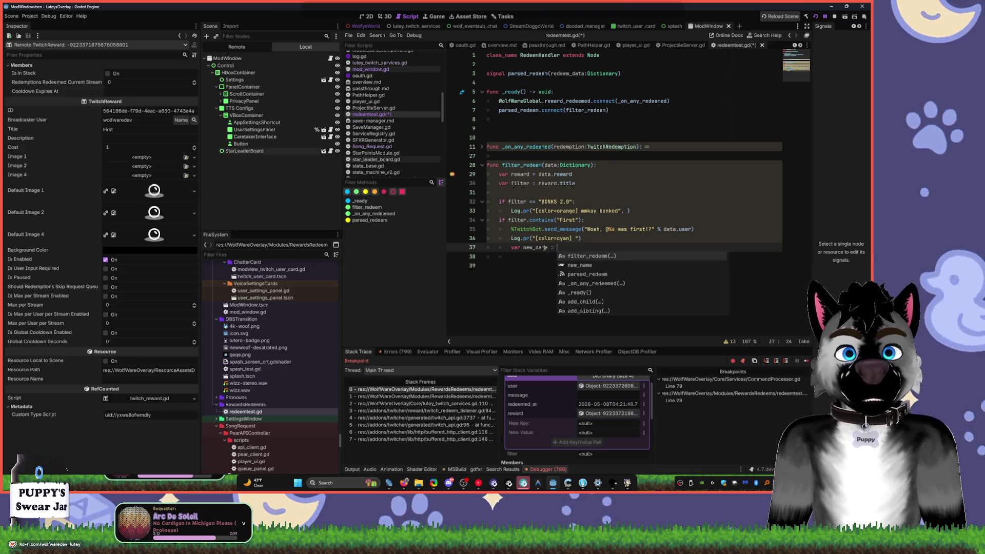
{"action": "type", "text": "\"first"}
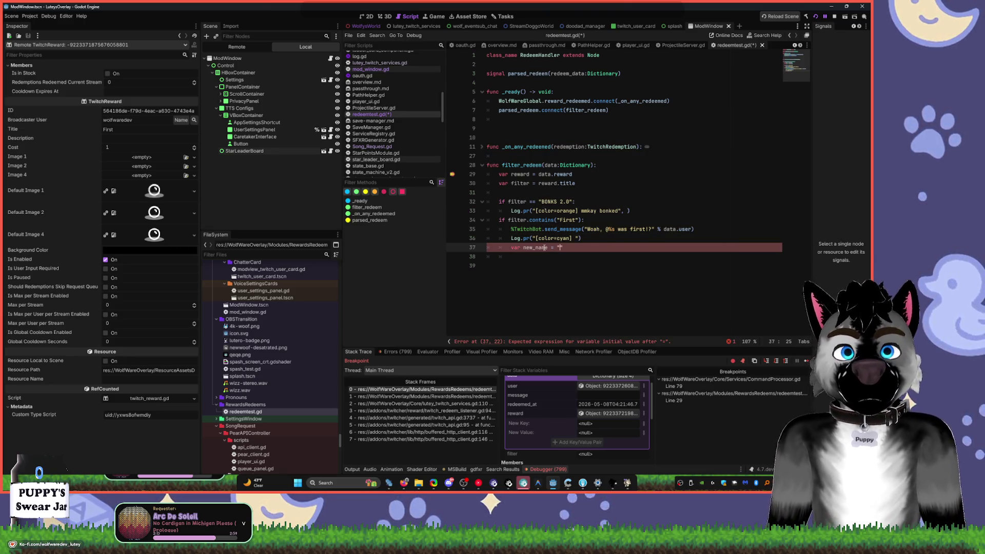
{"action": "key", "text": "BackSpace"}
{"action": "key", "text": "BackSpace"}
{"action": "key", "text": "BackSpace"}
{"action": "type", "text": "First!"}
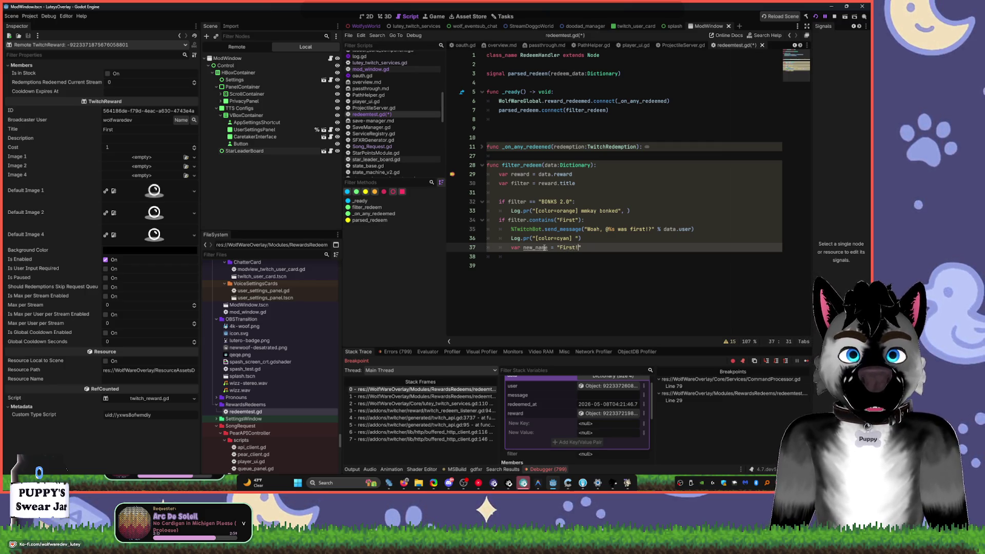
{"action": "type", "text": "%s"}
{"action": "key", "text": "End"}
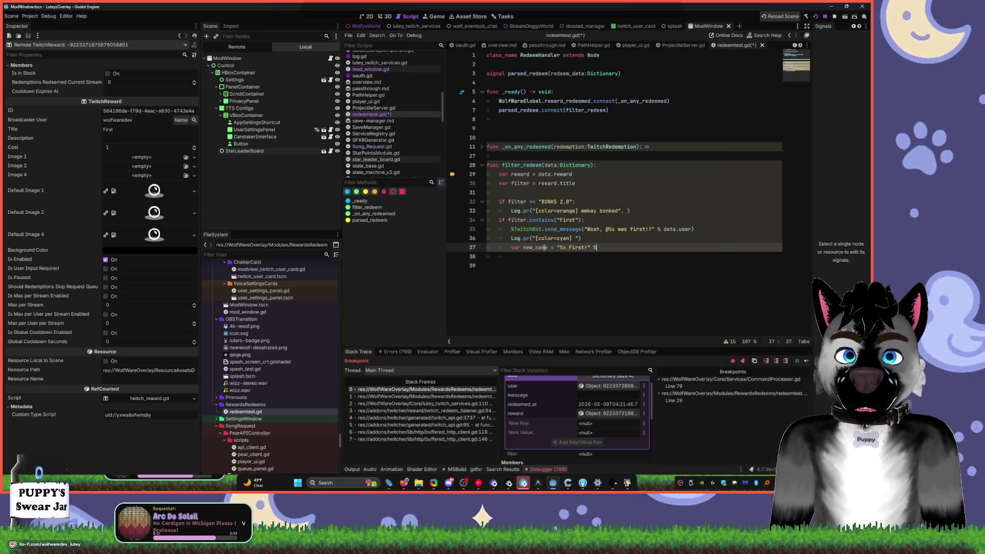
{"action": "type", "text": "sr"}
{"action": "key", "text": "BackSpace"}
{"action": "key", "text": "BackSpace"}
{"action": "key", "text": "BackSpace"}
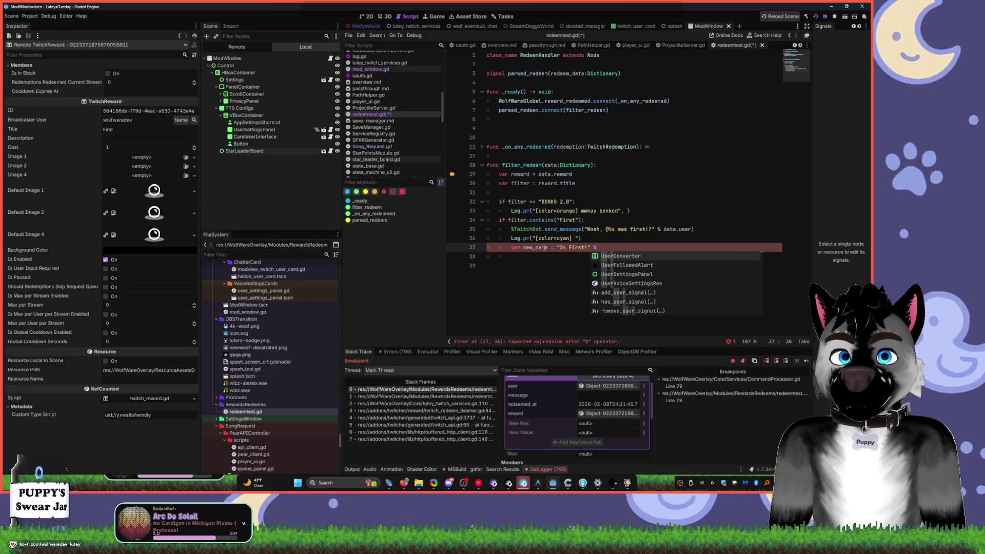
{"action": "type", "text": "data."}
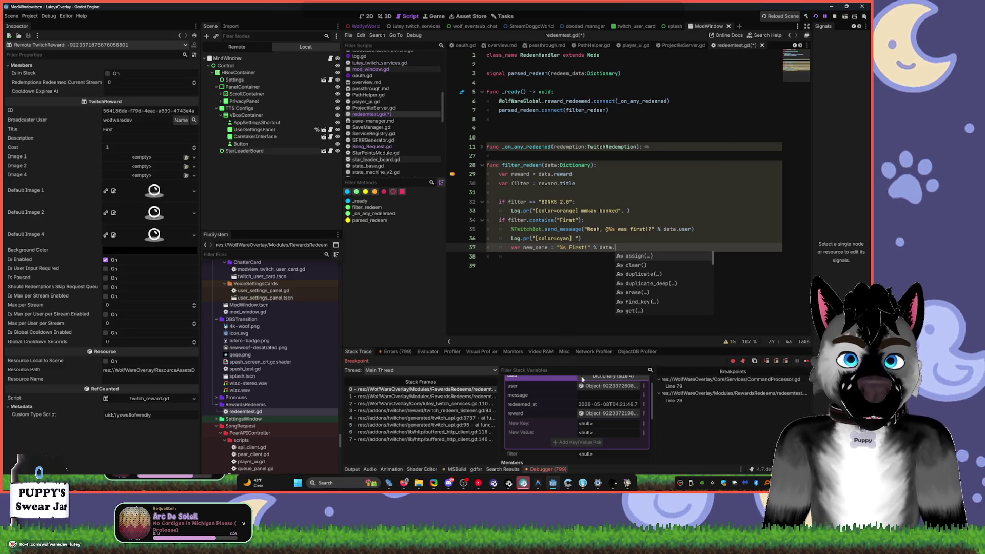
{"action": "left_click", "coordinate": [620, 247]}
{"action": "type", "text": "user."}
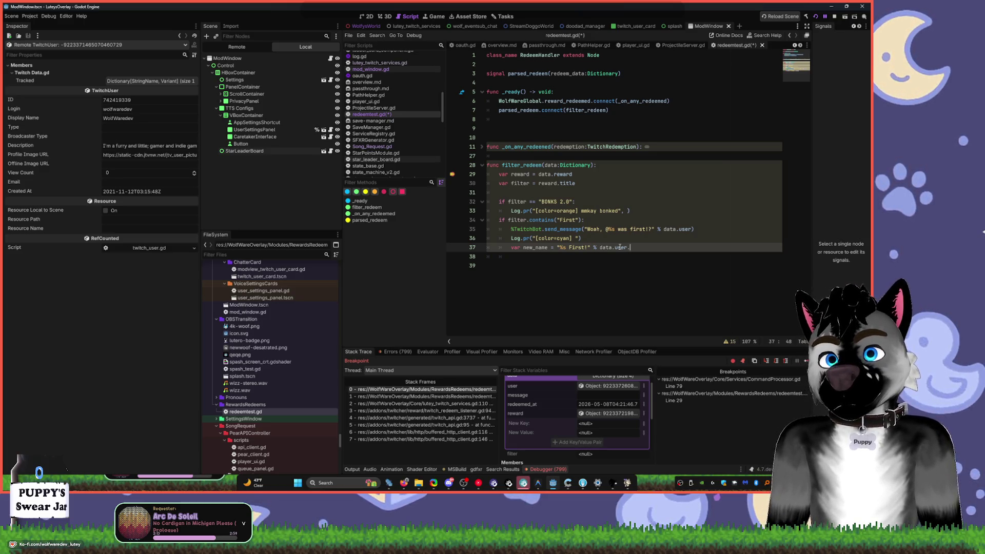
{"action": "type", "text": "login"}
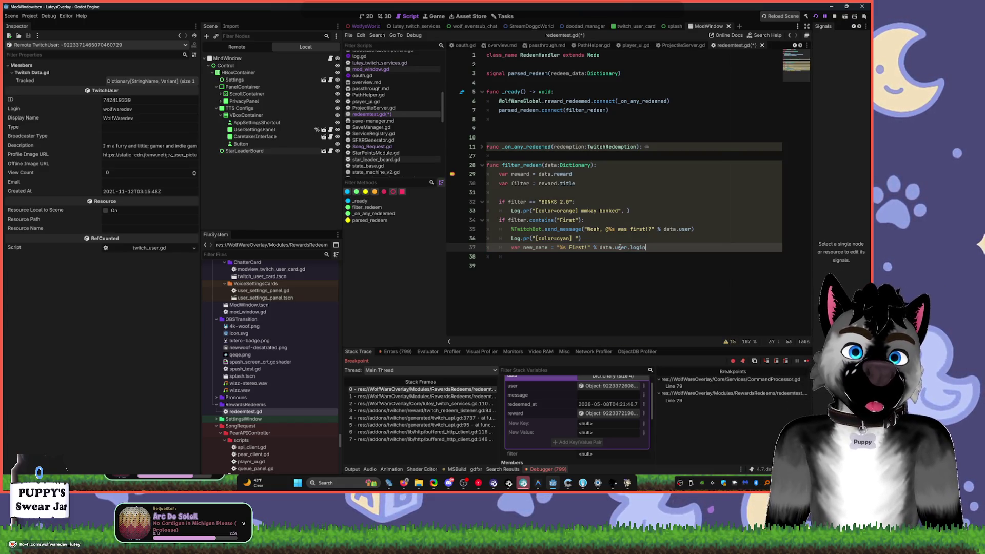
{"action": "key", "text": "Return"}
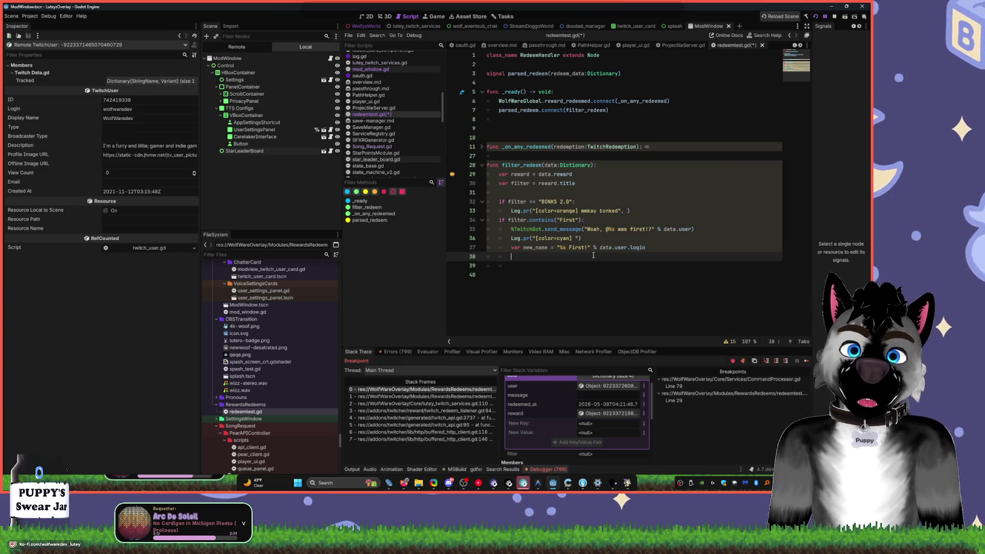
- Assign new_name to reward.title on the next line
{"action": "type", "text": "var reward"}
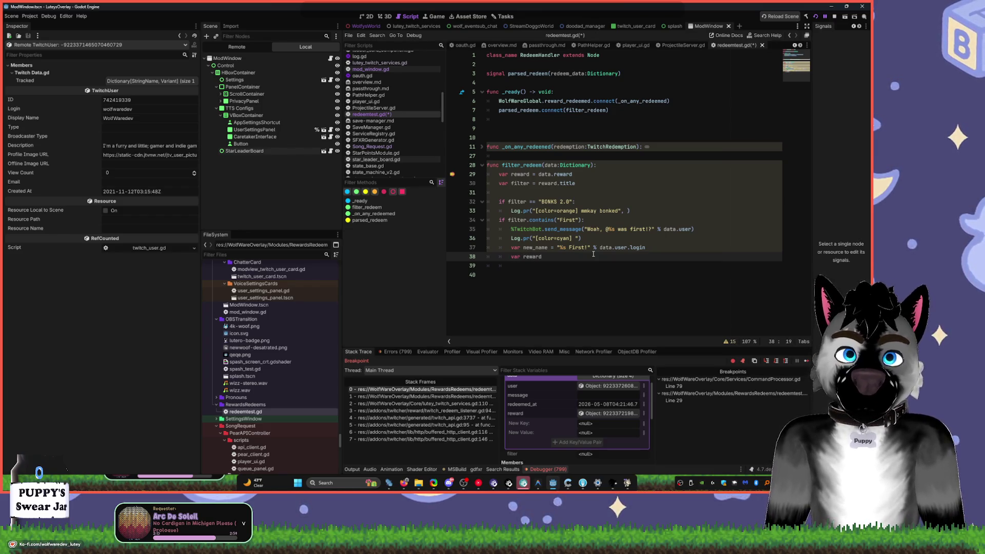
{"action": "key", "text": "ctrl+BackSpace"}
{"action": "key", "text": "ctrl+BackSpace"}
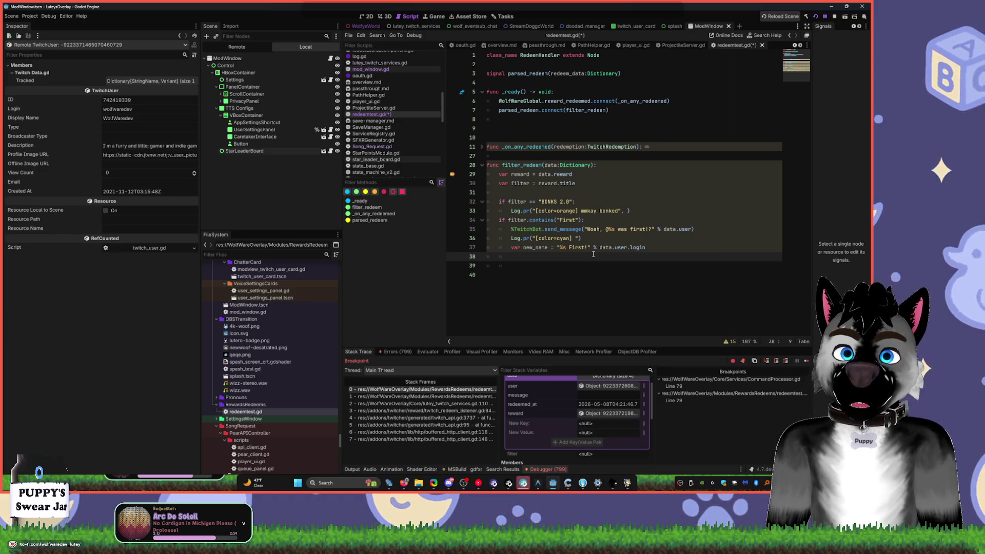
{"action": "type", "text": "reward."}
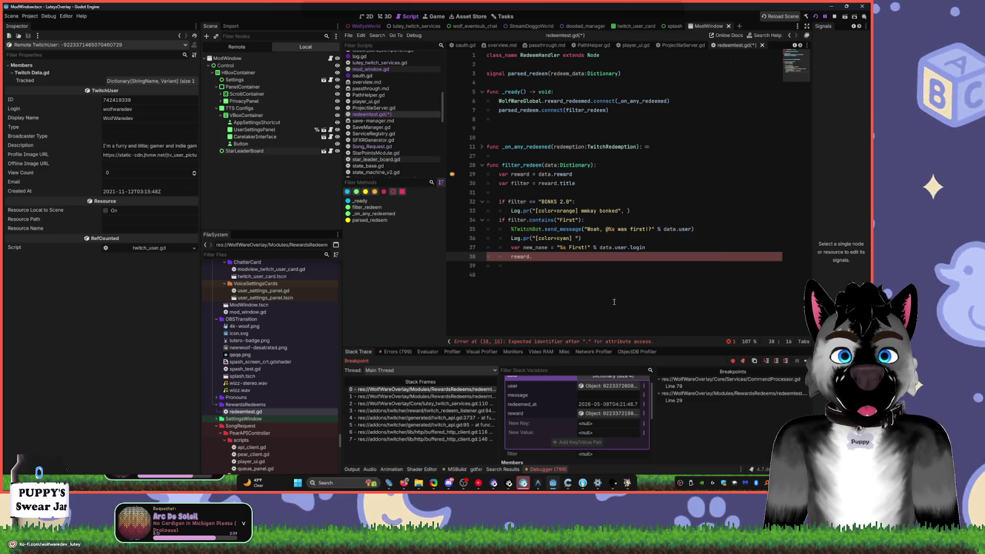
{"action": "left_click", "coordinate": [608, 413]}
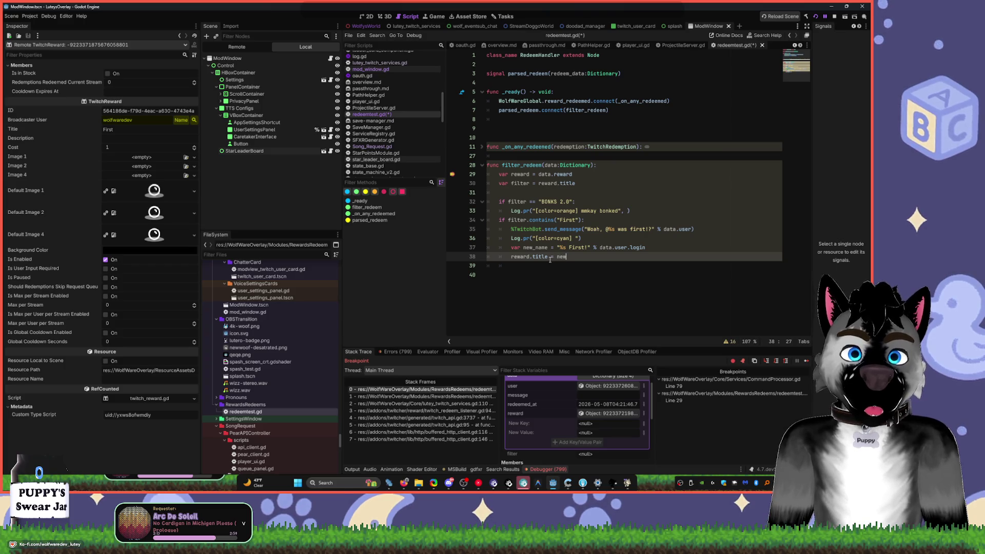
{"action": "type", "text": "_name"}
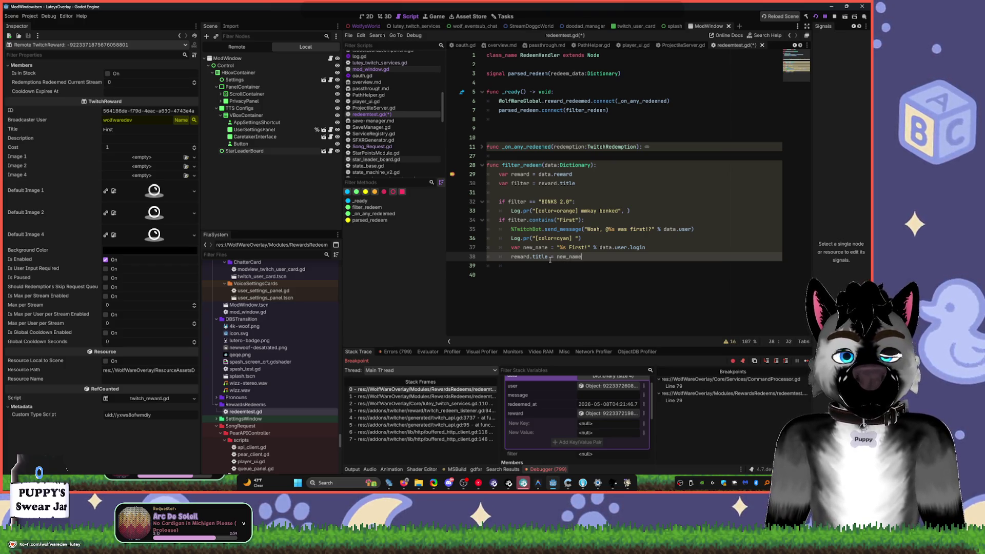
{"action": "key", "text": "Return"}
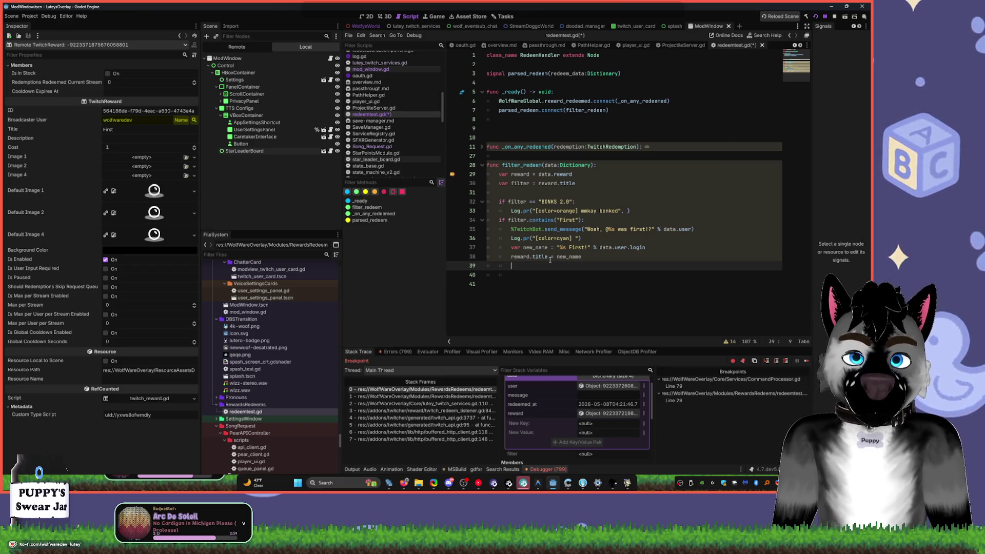
- Set reward.is_global_cooldown_enabled = true on line 39
{"action": "type", "text": "reward.is"}
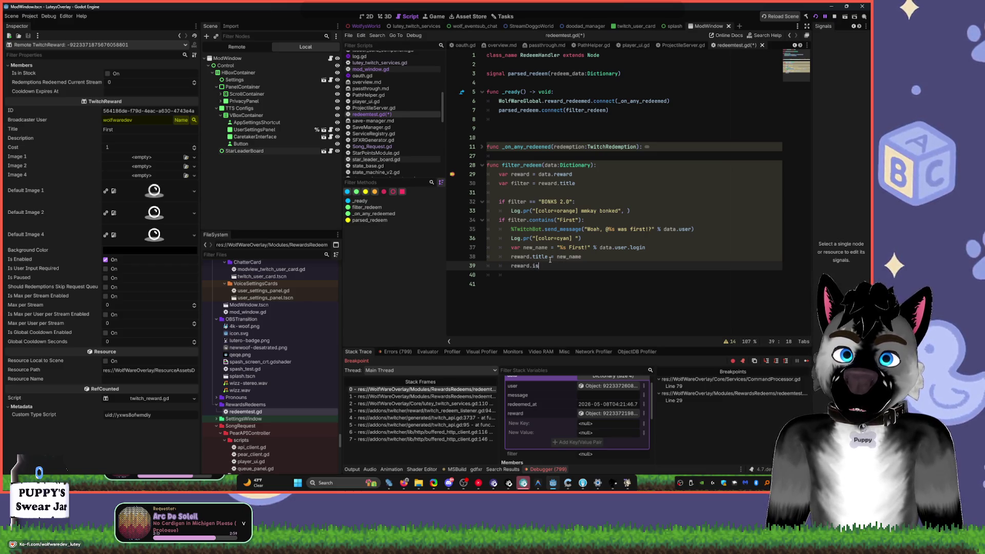
{"action": "type", "text": "_global"}
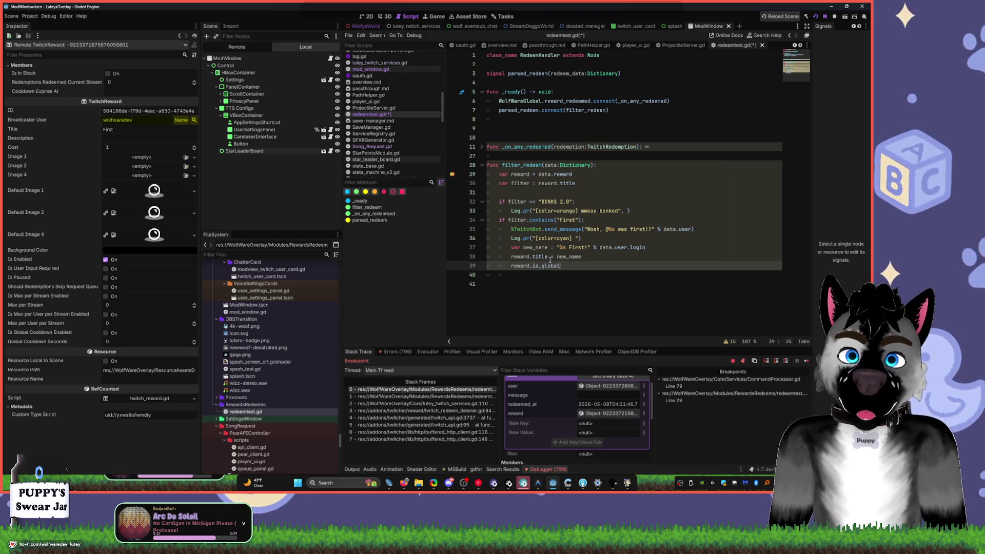
{"action": "mouse_move", "coordinate": [31, 332]}
{"action": "left_mouse_down"}
{"action": "mouse_move", "coordinate": [513, 284]}
{"action": "mouse_move", "coordinate": [562, 266]}
{"action": "left_mouse_up"}
{"action": "key", "text": "BackSpace"}
{"action": "type", "text": "i"}
{"action": "left_click", "coordinate": [634, 266]}
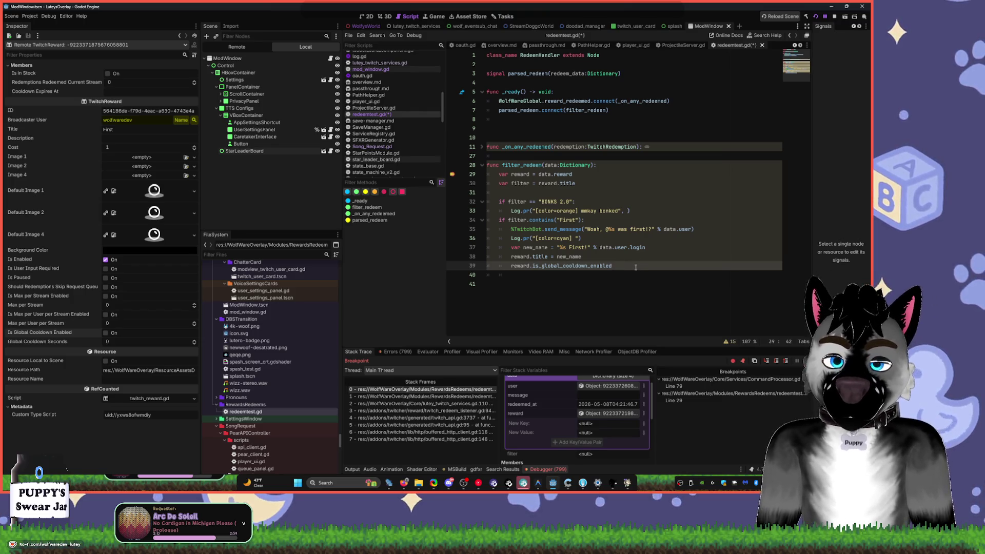
{"action": "type", "text": "rue"}
{"action": "key", "text": "Return"}
- Set reward.global_cooldown_seconds = 40 on line 40
{"action": "type", "text": "reward"}
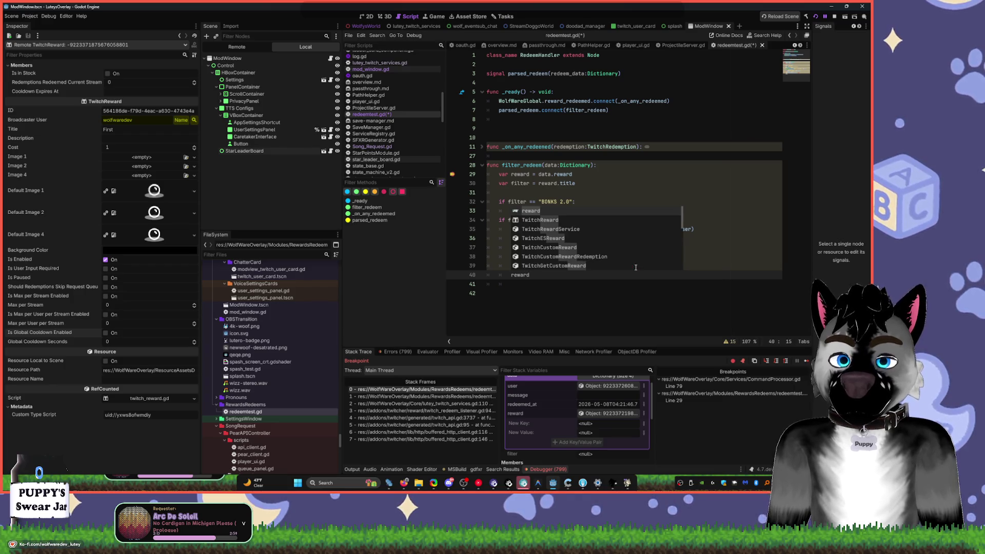
{"action": "type", "text": "/"}
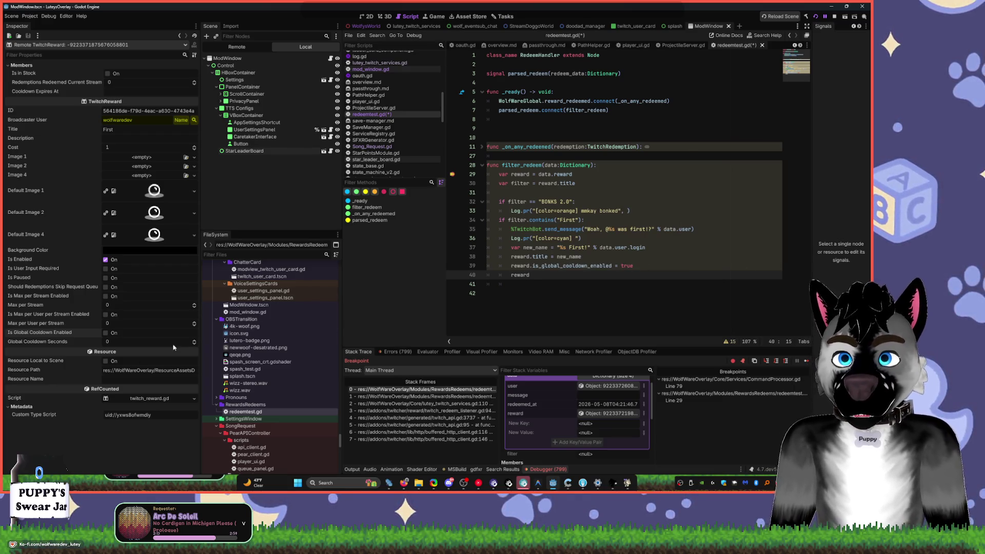
{"action": "type", "text": ".gl"}
{"action": "key", "text": "Return"}
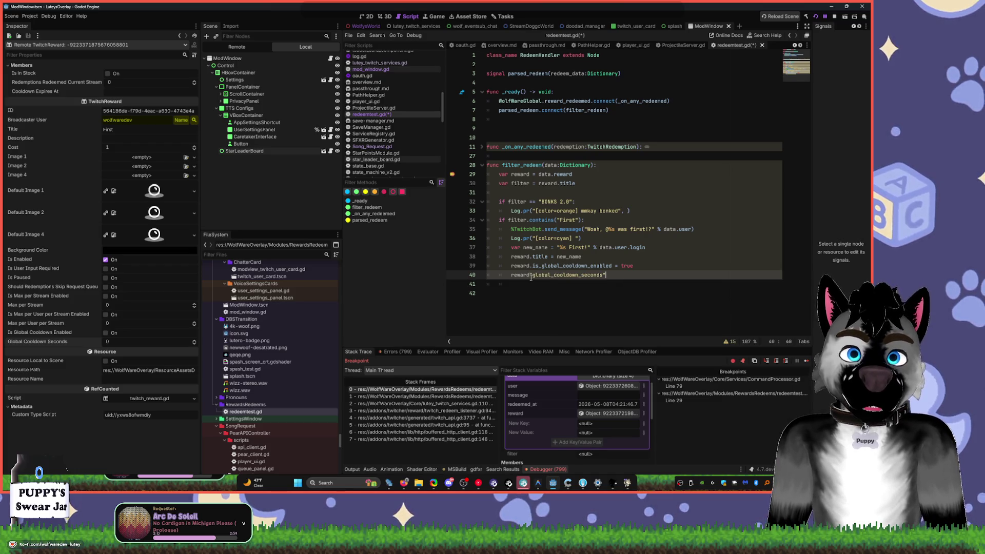
{"action": "left_click", "coordinate": [531, 277]}
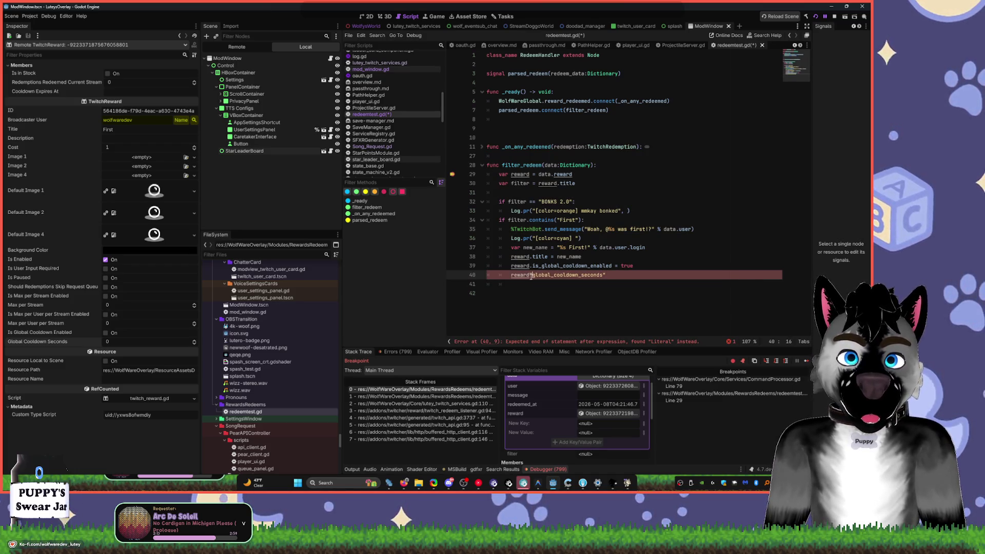
{"action": "key", "text": "End"}
{"action": "key", "text": "BackSpace"}
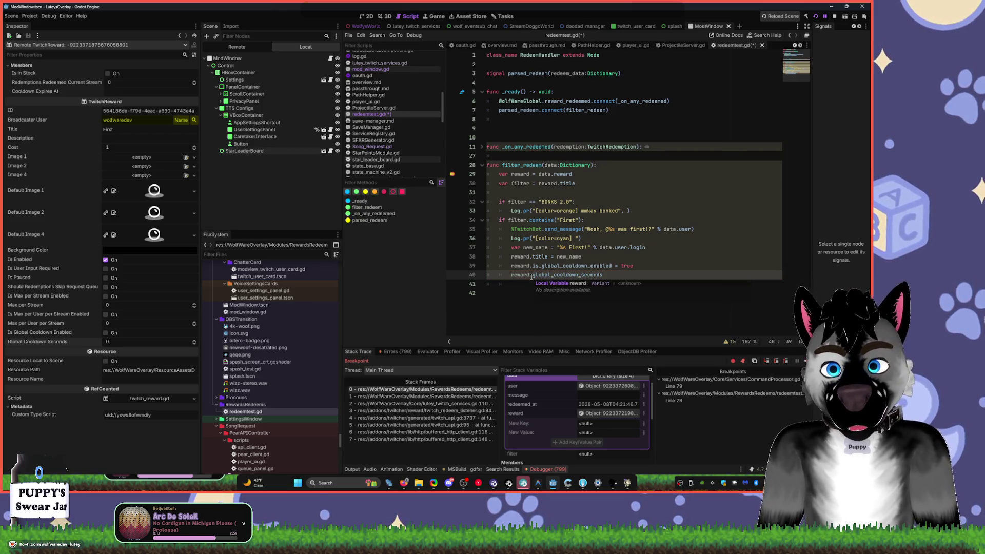
{"action": "type", "text": " = "}
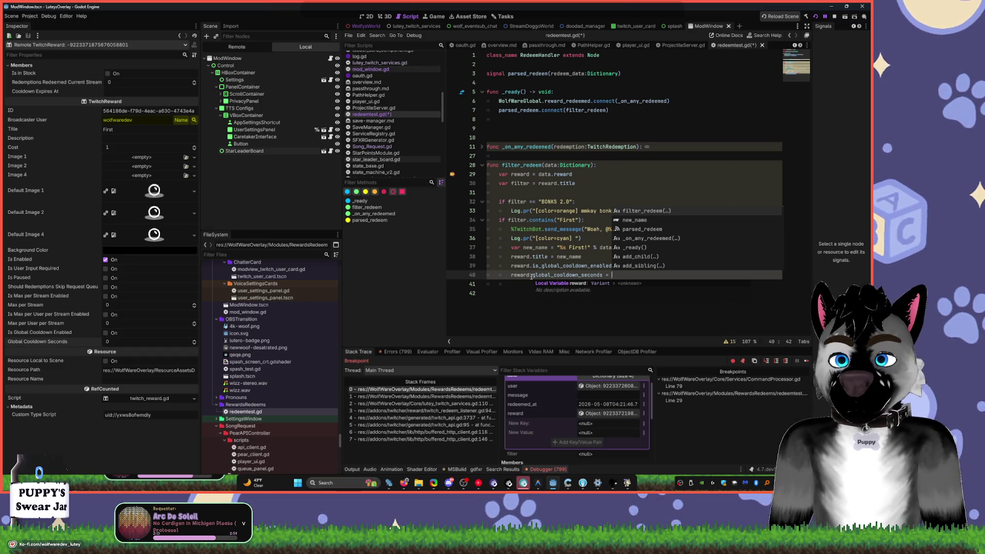
{"action": "type", "text": "40"}
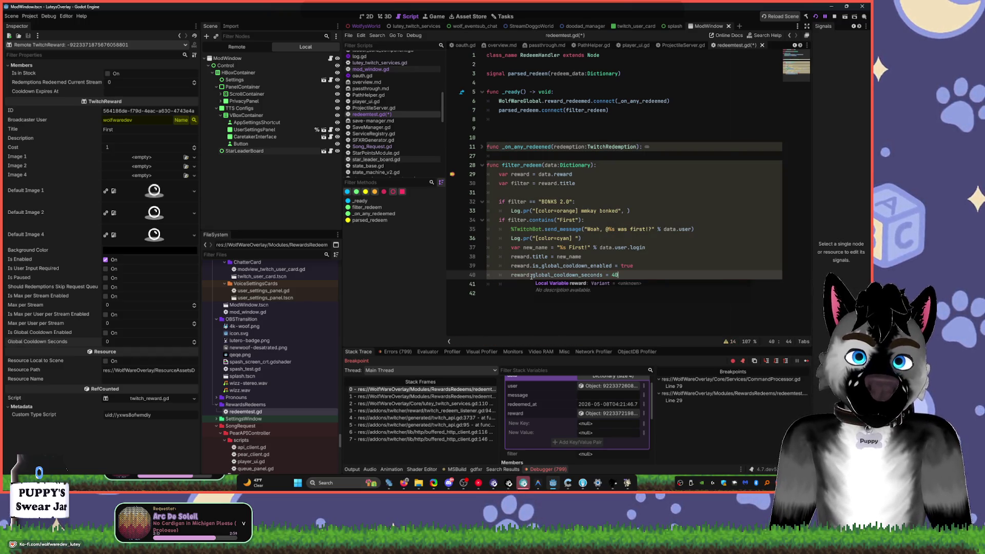
{"action": "key", "text": "Return"}
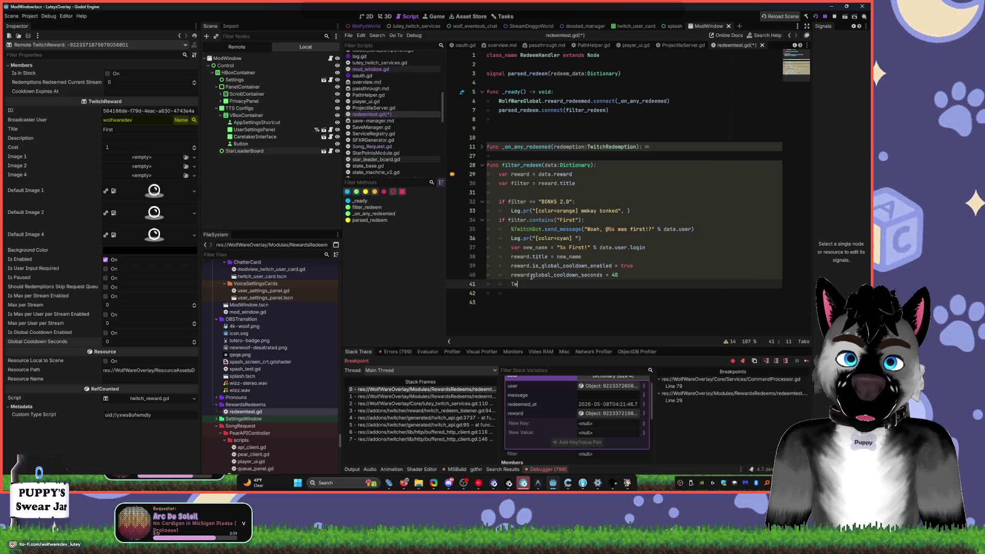
- Add TwitchService.instance._reward_service.save_reward(reward) on line 41
{"action": "type", "text": "Twic"}
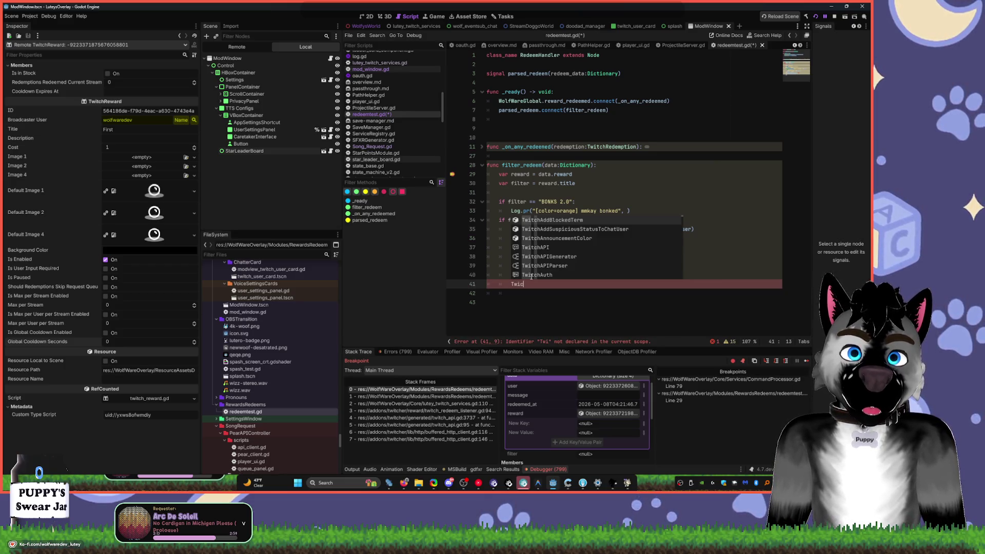
{"action": "key", "text": "BackSpace"}
{"action": "type", "text": "t"}
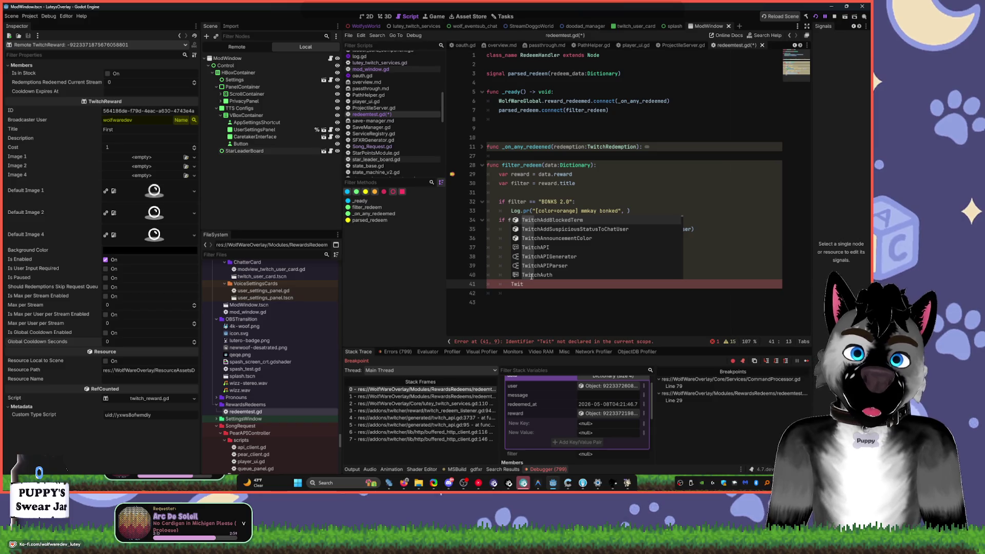
{"action": "type", "text": "chSer"}
{"action": "key", "text": "Return"}
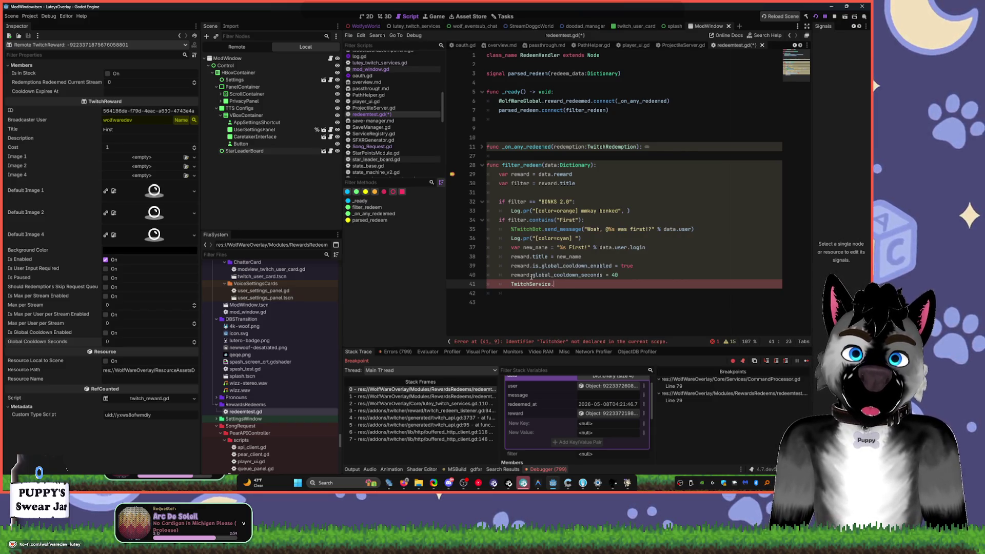
{"action": "type", "text": "."}
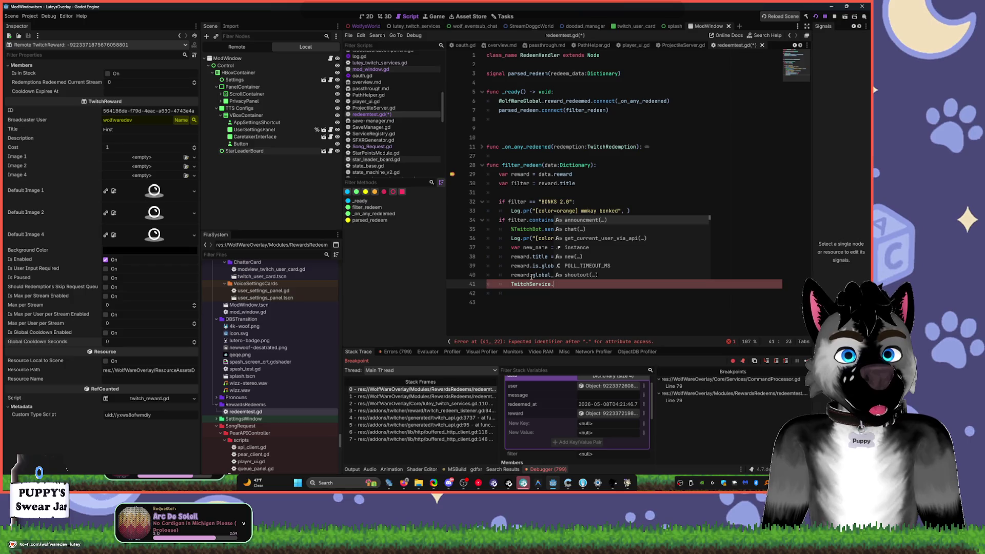
{"action": "type", "text": "instance."}
{"action": "type", "text": "_rew"}
{"action": "key", "text": "Return"}
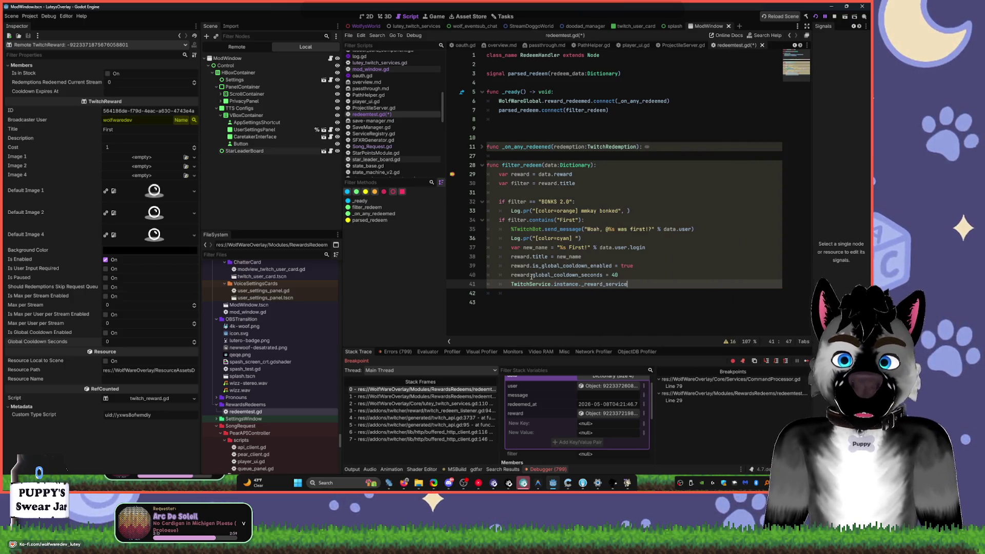
{"action": "type", "text": ".sav"}
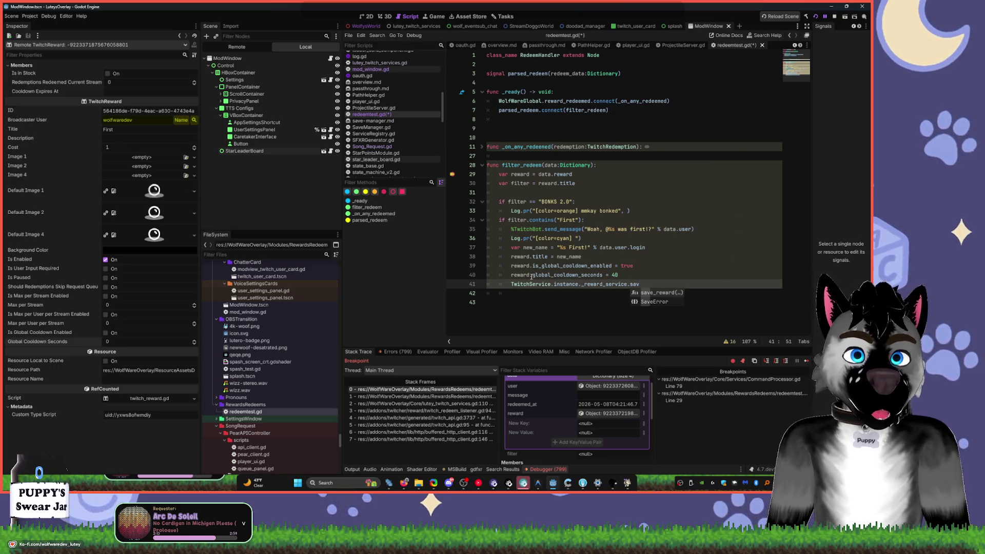
{"action": "key", "text": "Return"}
{"action": "type", "text": "reward(reward"}
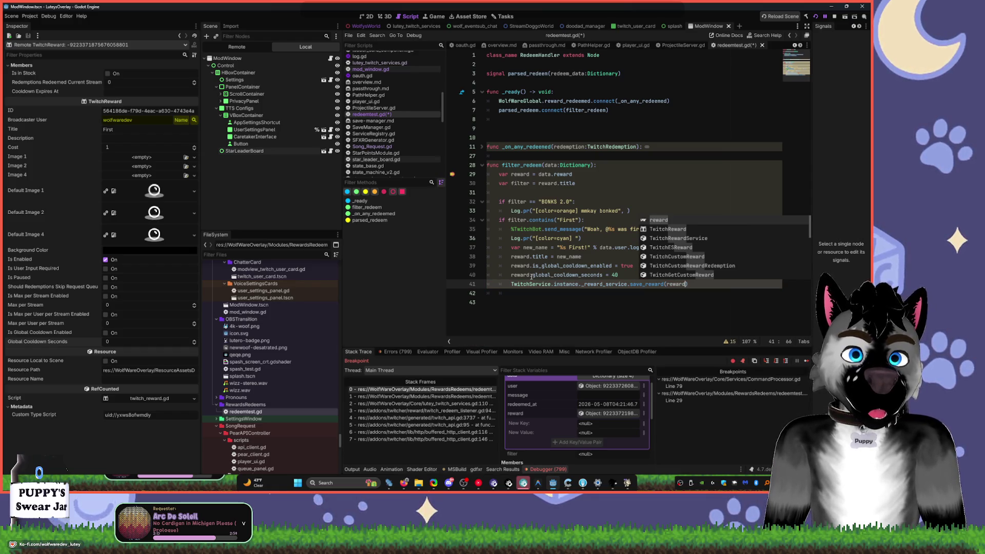
- Save redeemtest.gd and stop the running overlay project
{"action": "key", "text": "ctrl+s"}
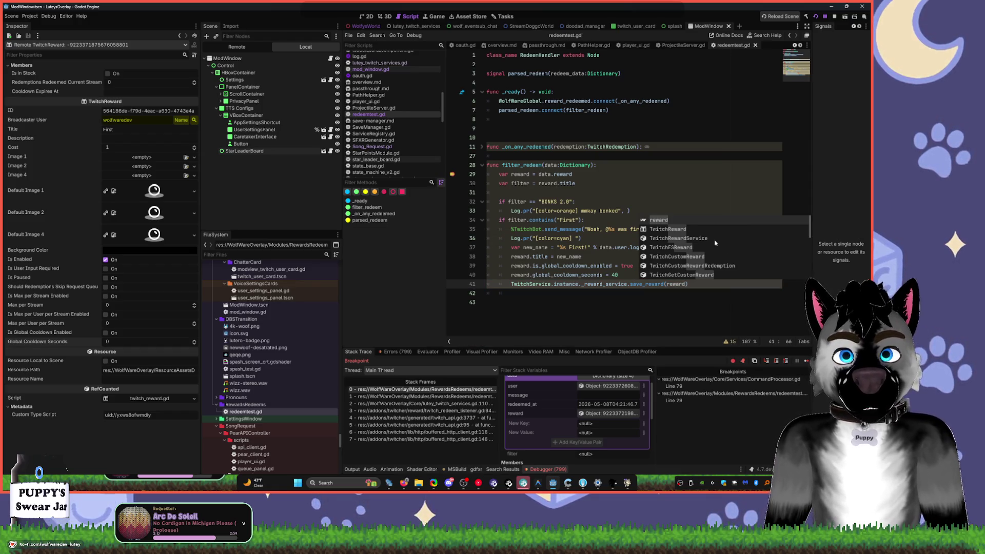
{"action": "left_click", "coordinate": [559, 275]}
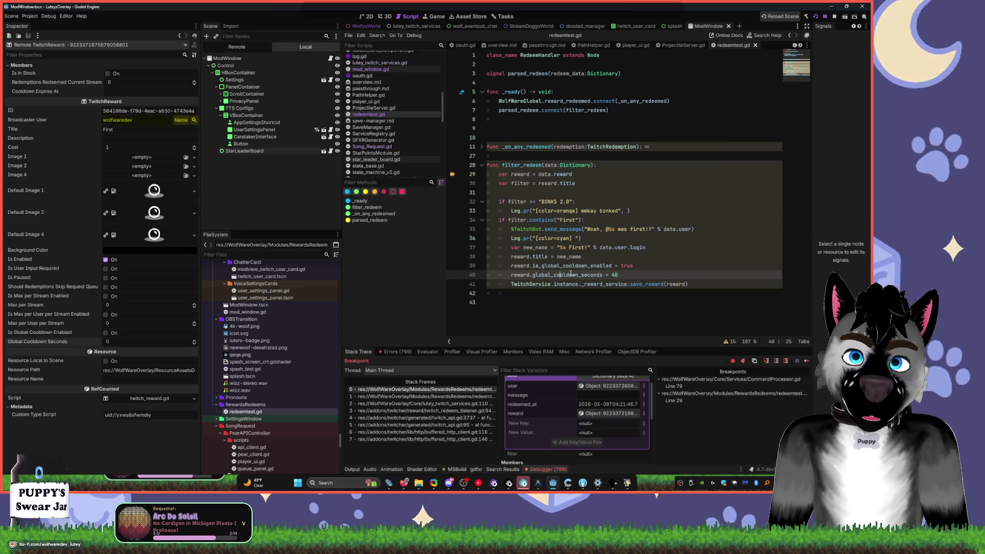
{"action": "left_click", "coordinate": [834, 16]}
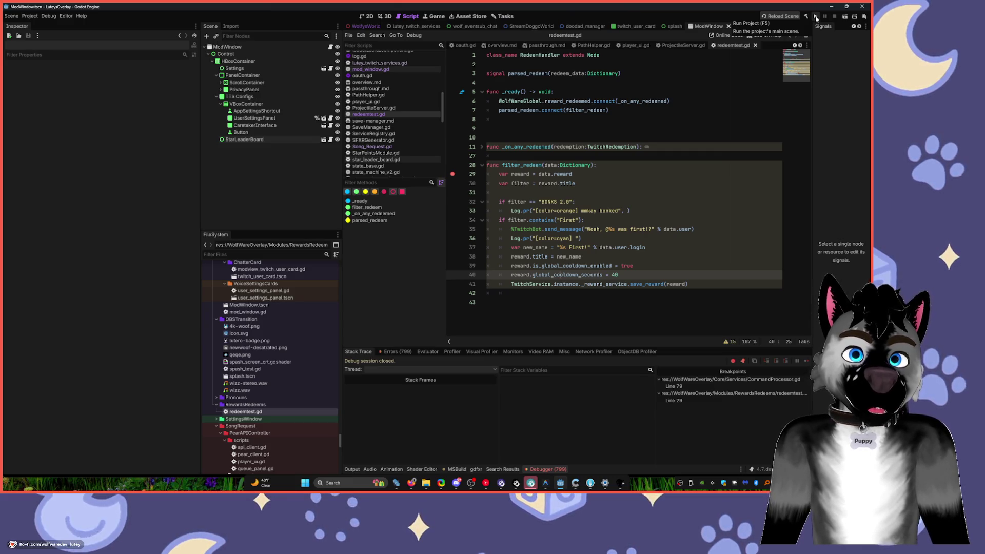
- Relaunch the overlay, resume past the line 29 breakpoint, and check the First chat message
{"action": "left_click", "coordinate": [815, 17]}
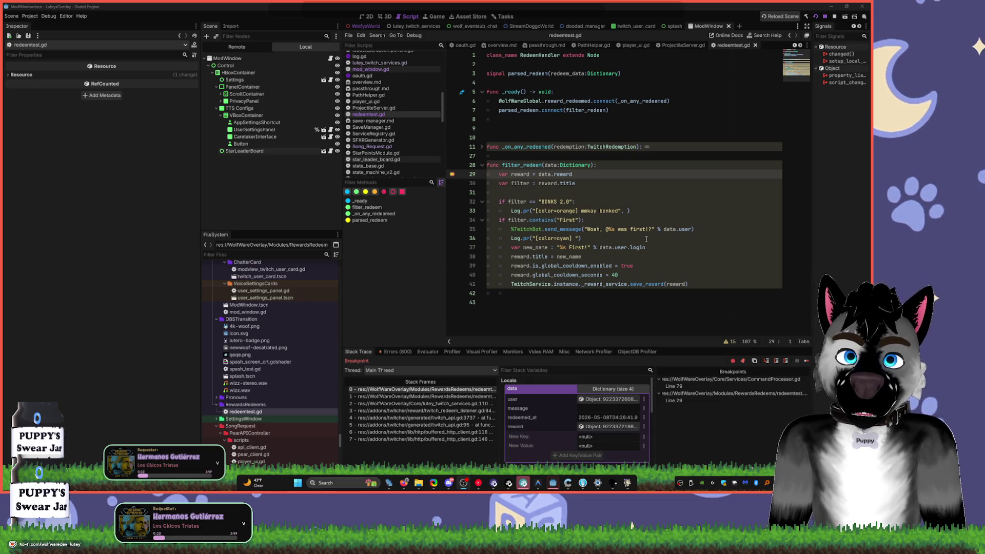
{"action": "left_click", "coordinate": [575, 185]}
{"action": "key", "text": "F12"}
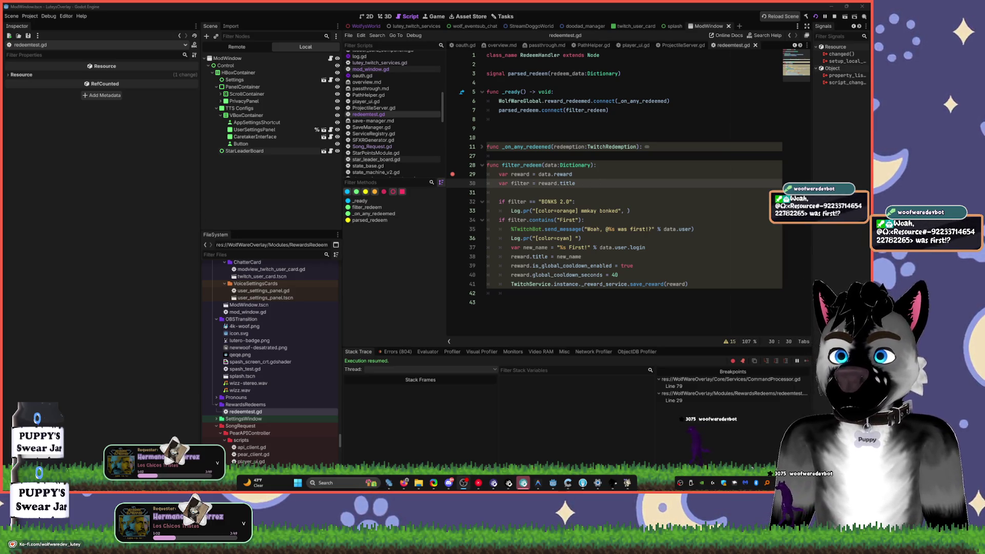
{"action": "left_click", "coordinate": [599, 260]}
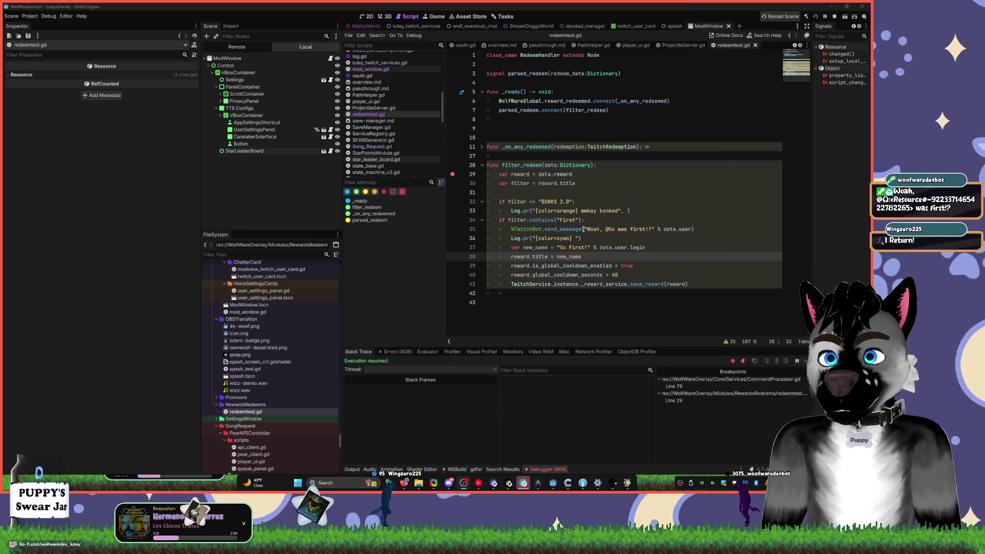
{"action": "left_click", "coordinate": [694, 230]}
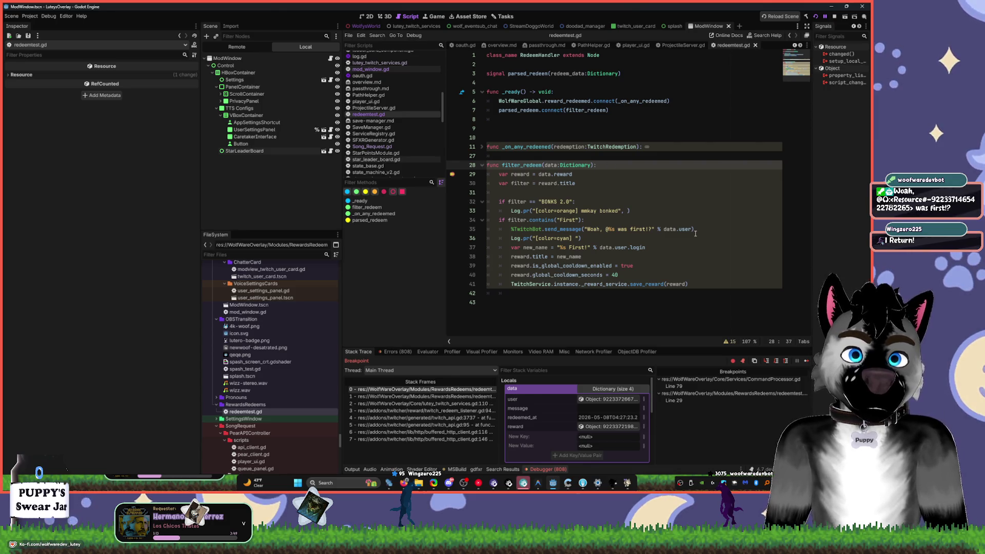
- Change data.user to data.user.login in the First chat message, save, and resume execution
{"action": "left_click", "coordinate": [694, 230]}
{"action": "key", "text": "BackSpace"}
{"action": "type", "text": "logi"}
{"action": "left_click", "coordinate": [677, 209]}
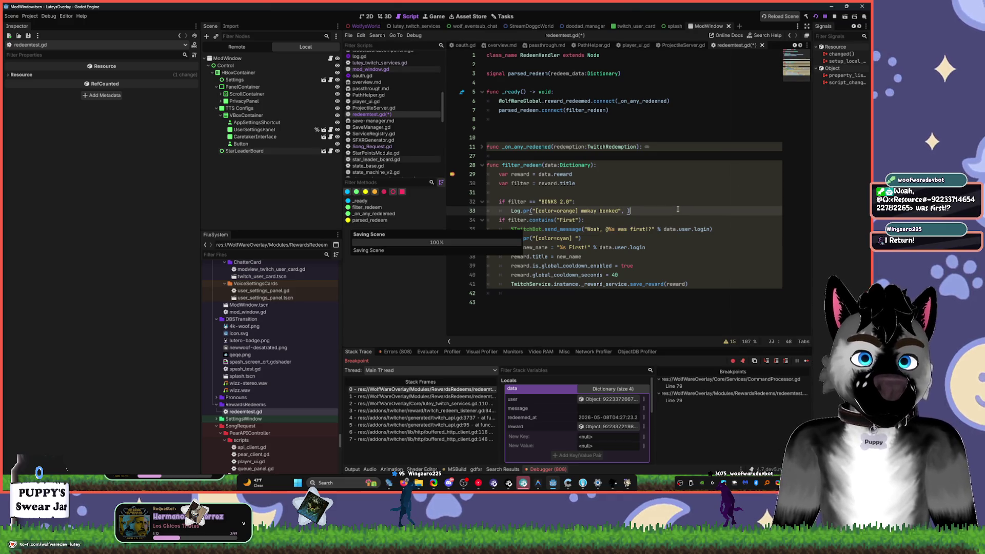
{"action": "key", "text": "ctrl+s"}
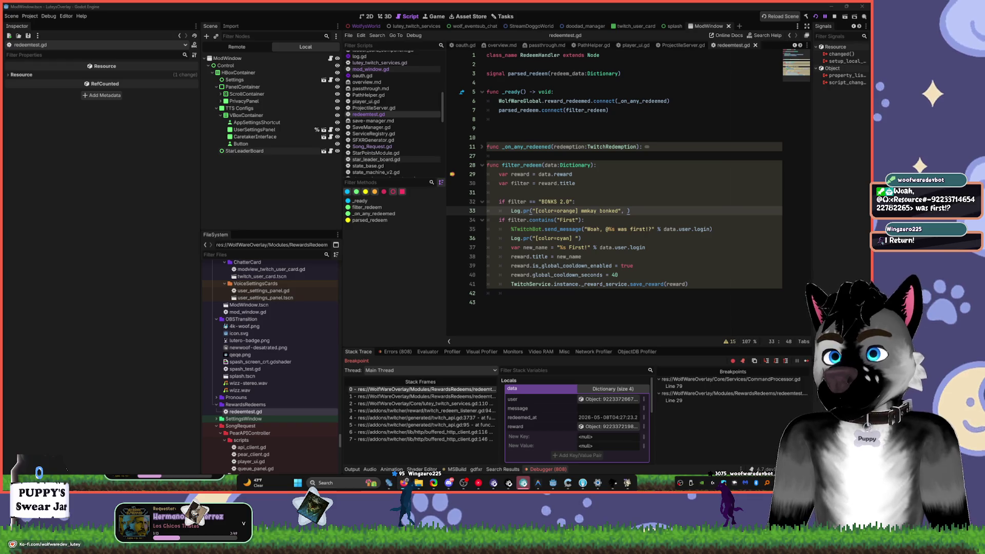
{"action": "left_click", "coordinate": [627, 220]}
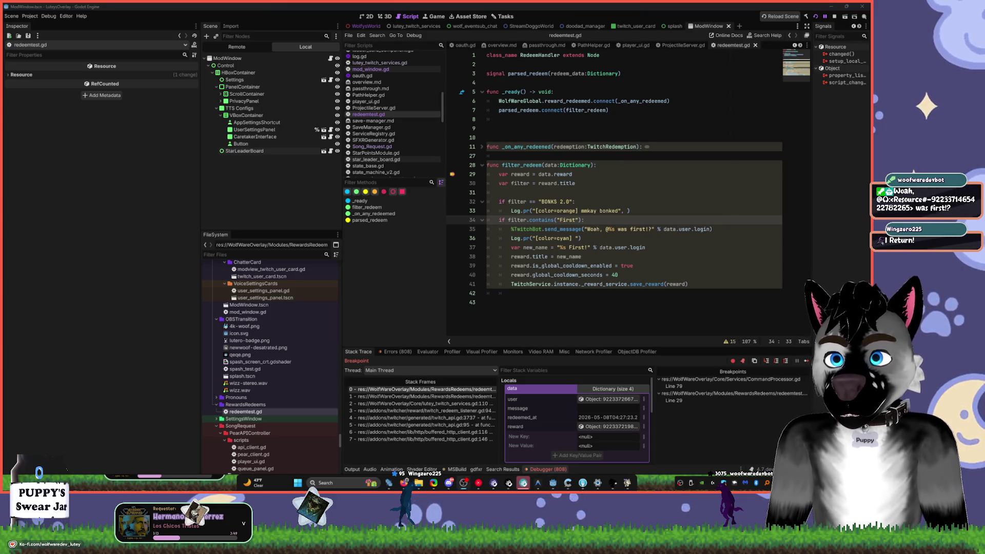
{"action": "left_click", "coordinate": [505, 165]}
{"action": "key", "text": "F12"}
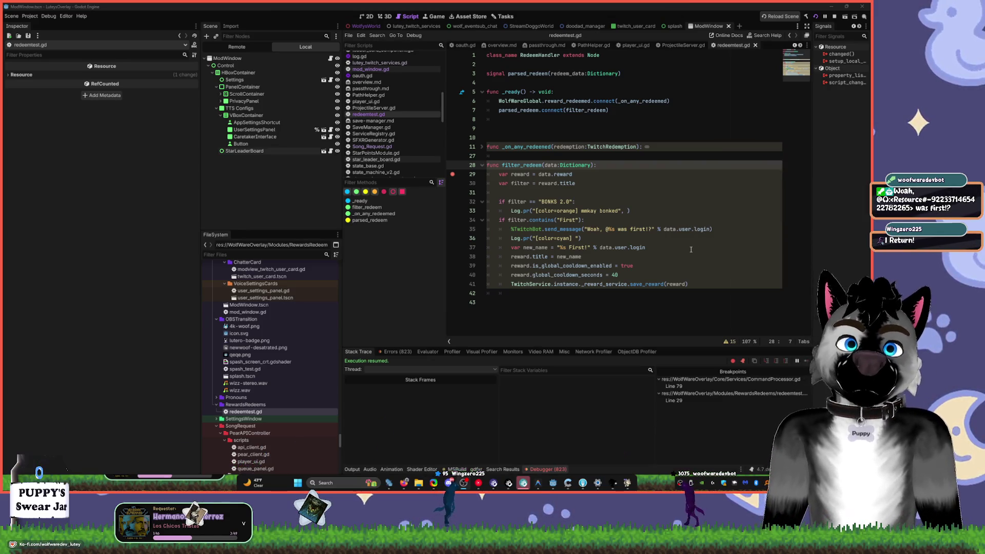
- Change the new_name text to '%s was First!' and save the script
{"action": "left_click", "coordinate": [691, 250]}
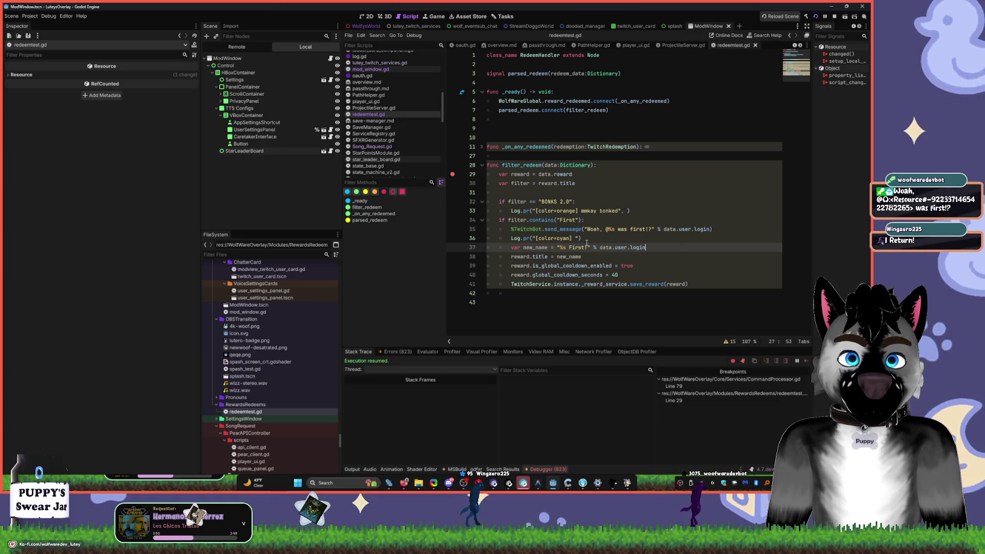
{"action": "type", "text": "was"}
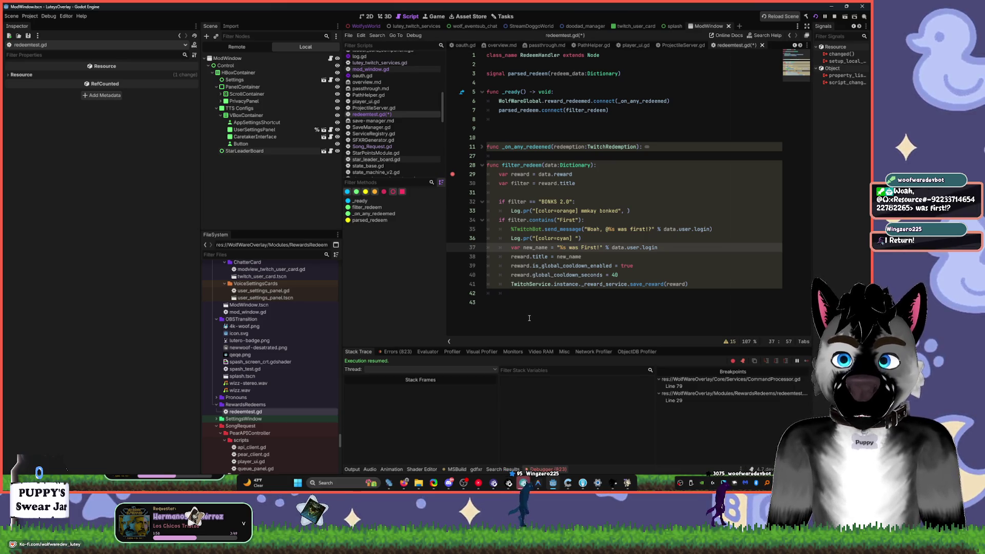
{"action": "key", "text": "ctrl+s"}
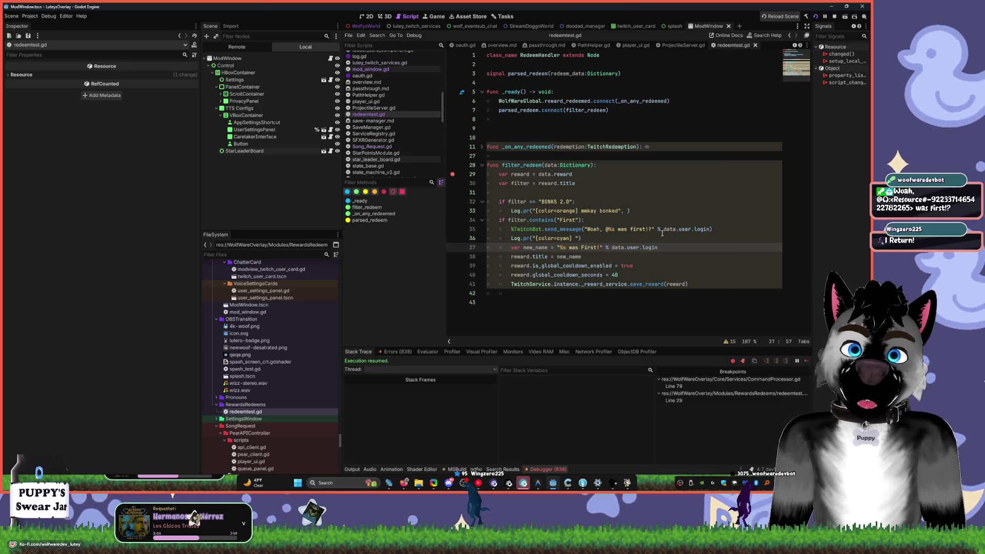
- Delete the cyan Log.pr line from the First branch
{"action": "left_click", "coordinate": [575, 238]}
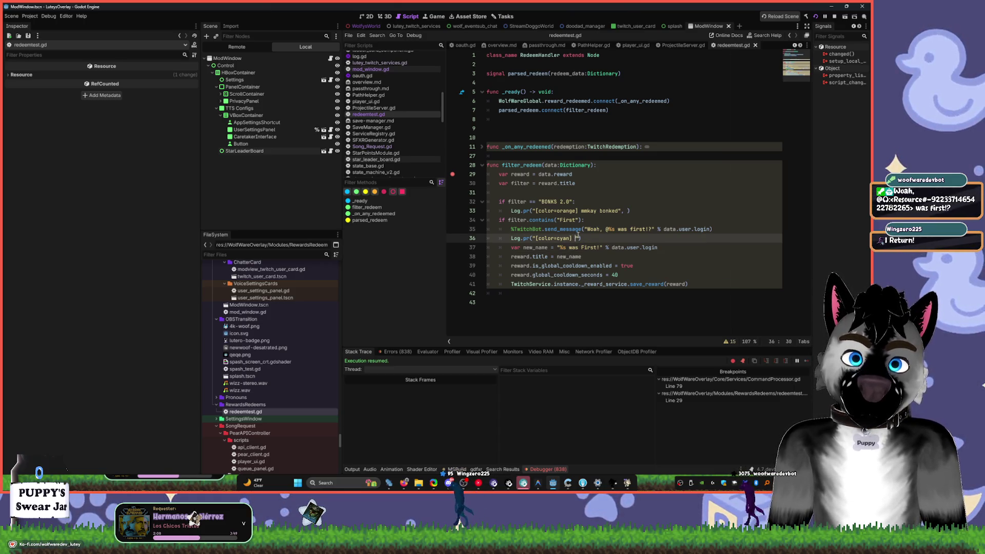
{"action": "key", "text": "Up"}
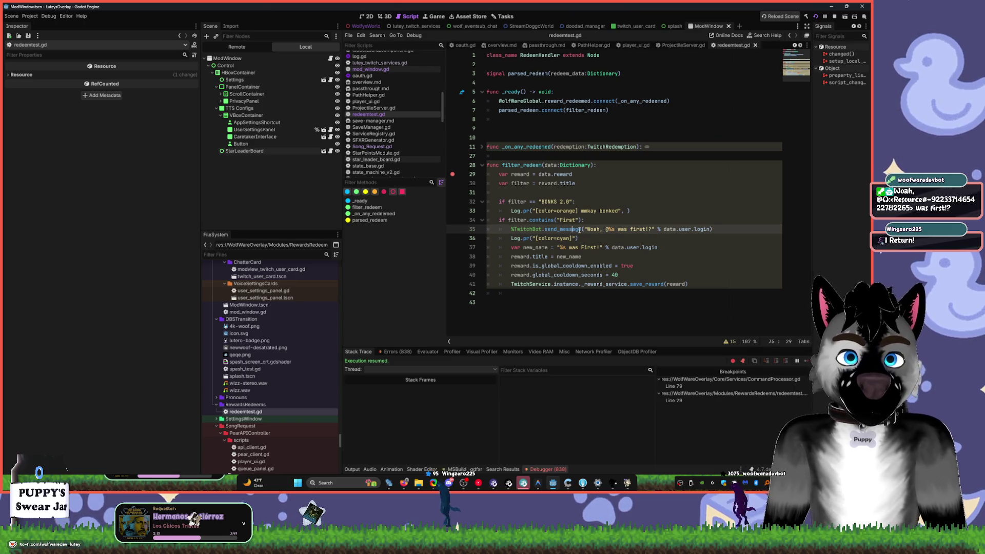
{"action": "type", "text": "(\""}
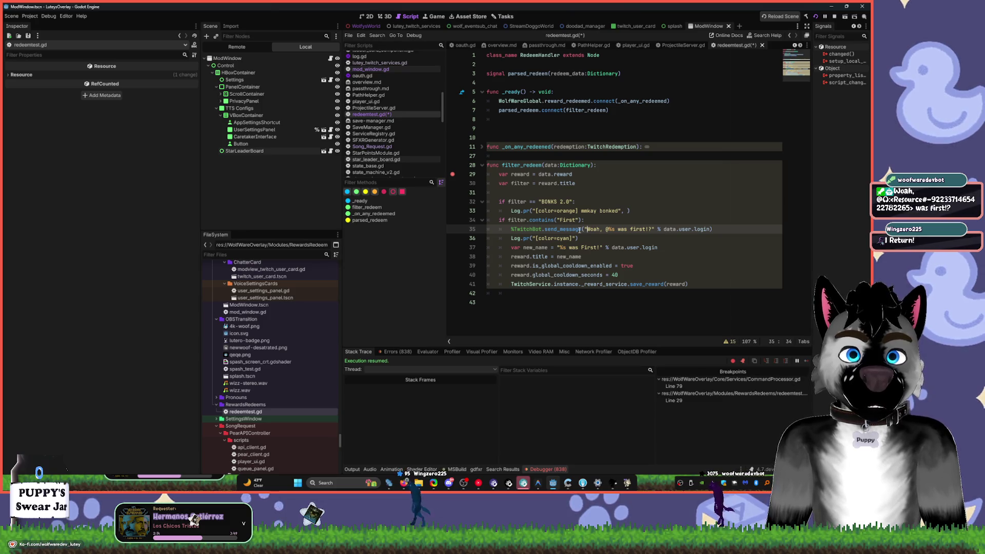
{"action": "key", "text": "Down"}
{"action": "key", "text": "End"}
{"action": "key", "text": "shift+Home"}
{"action": "key", "text": "BackSpace"}
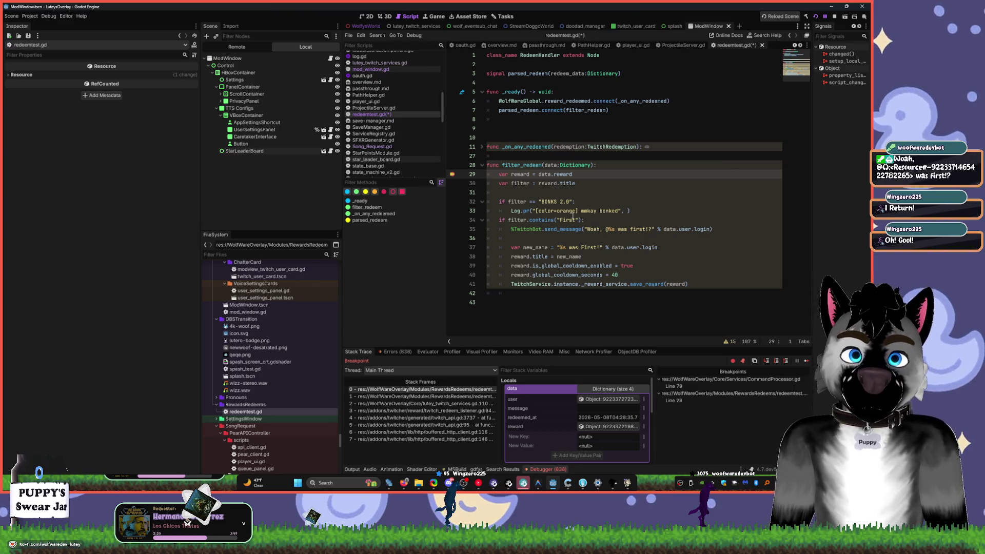
- Resume, remove the space after @ so the message reads 'Woah, @%s was first!?', and save
{"action": "double_click", "coordinate": [561, 219]}
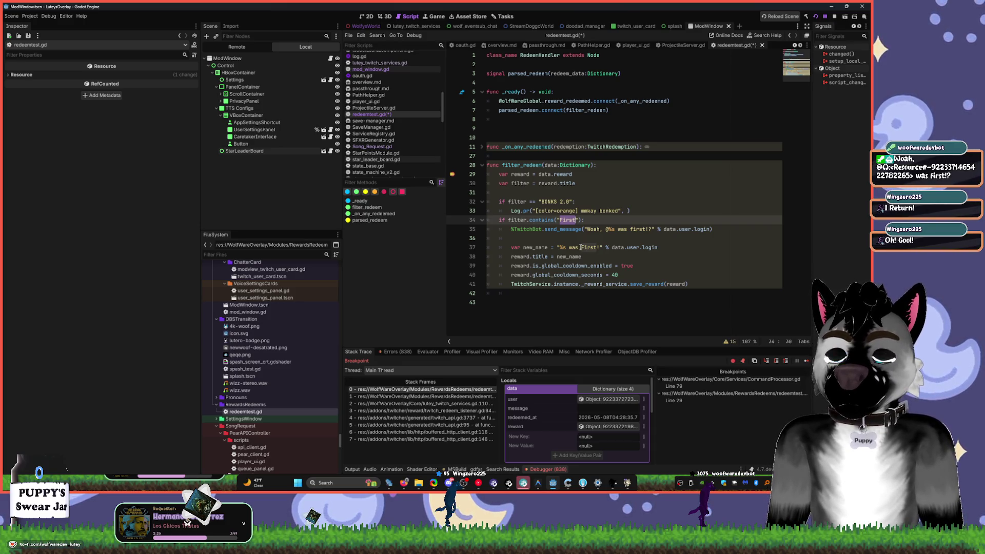
{"action": "key", "text": "Left"}
{"action": "key", "text": "Left"}
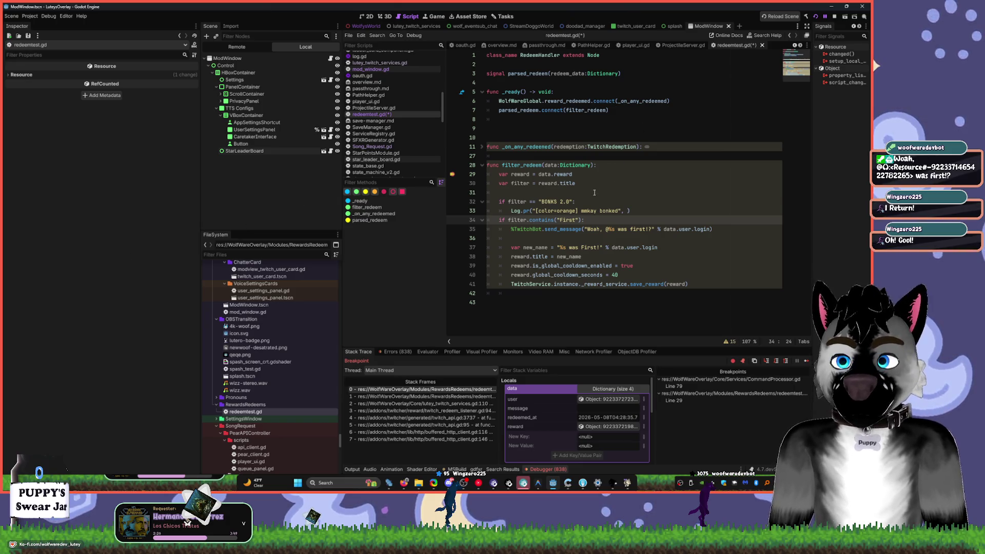
{"action": "key", "text": "F12"}
{"action": "key", "text": "F12"}
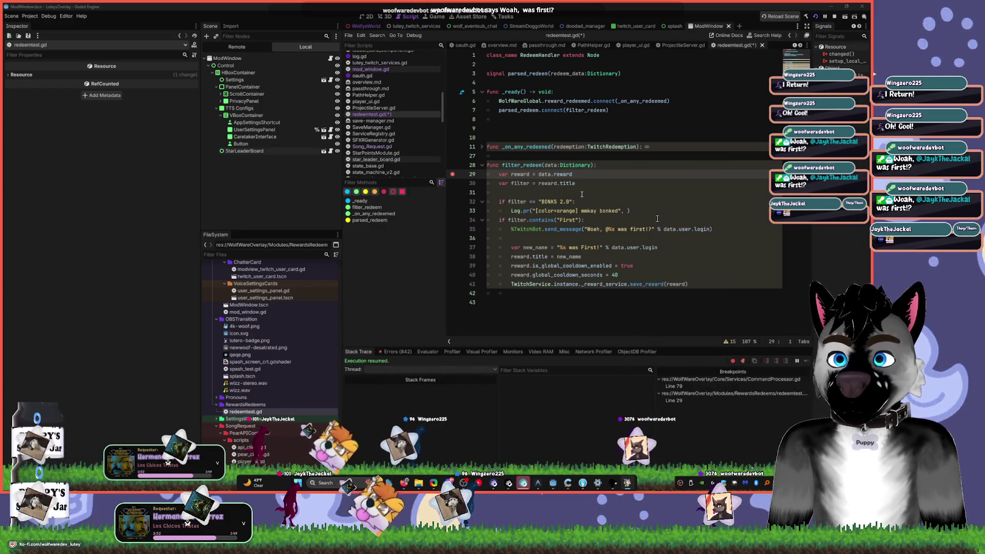
{"action": "left_click", "coordinate": [610, 230]}
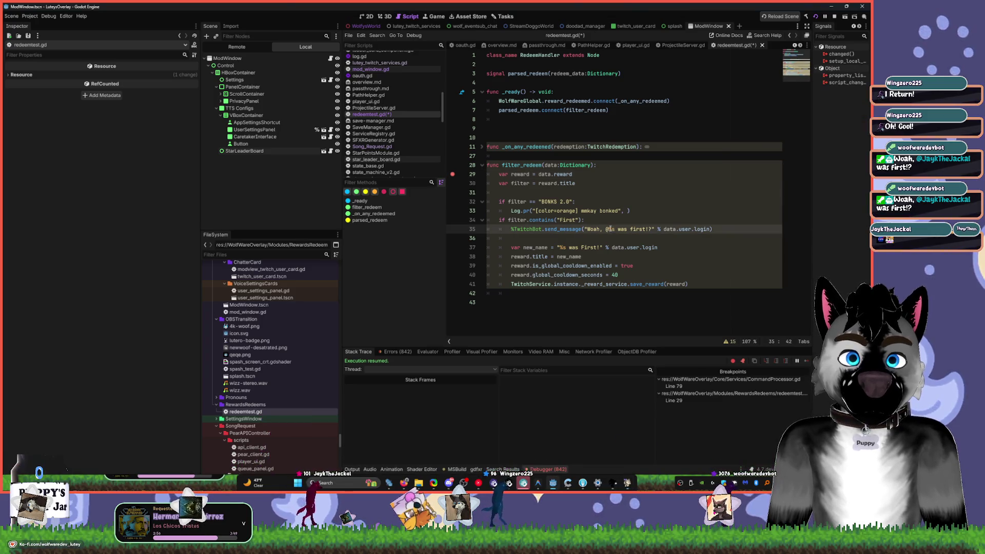
{"action": "key", "text": "Left"}
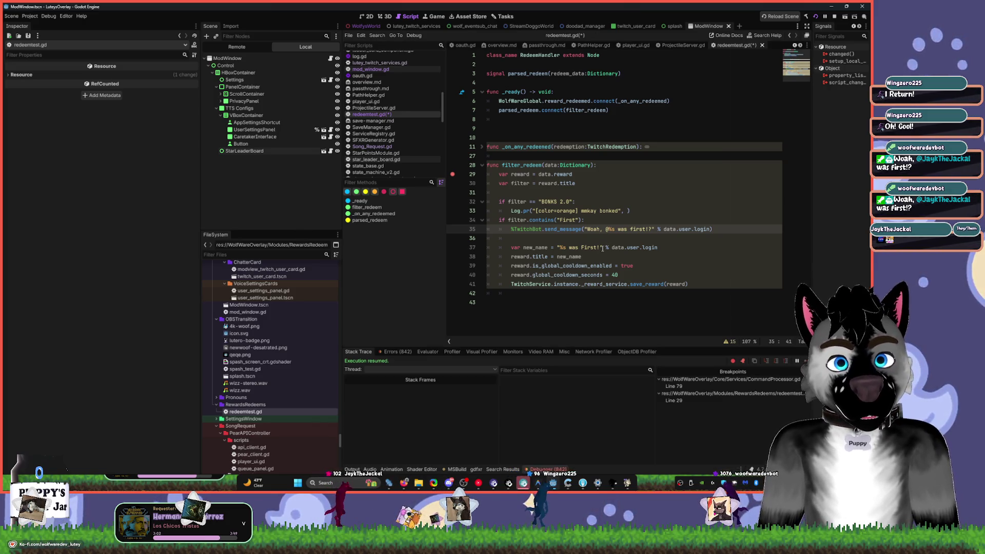
{"action": "key", "text": "BackSpace"}
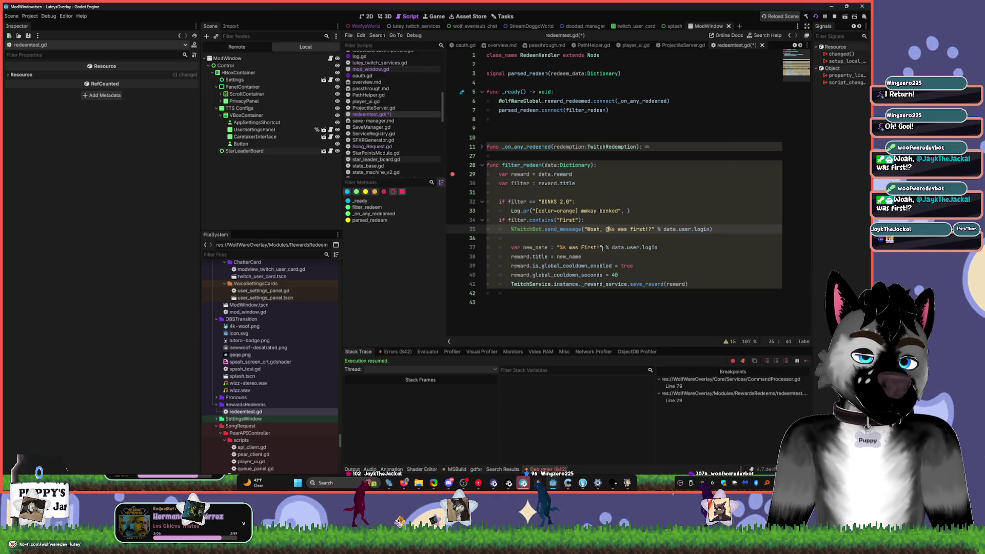
{"action": "key", "text": "ctrl+s"}
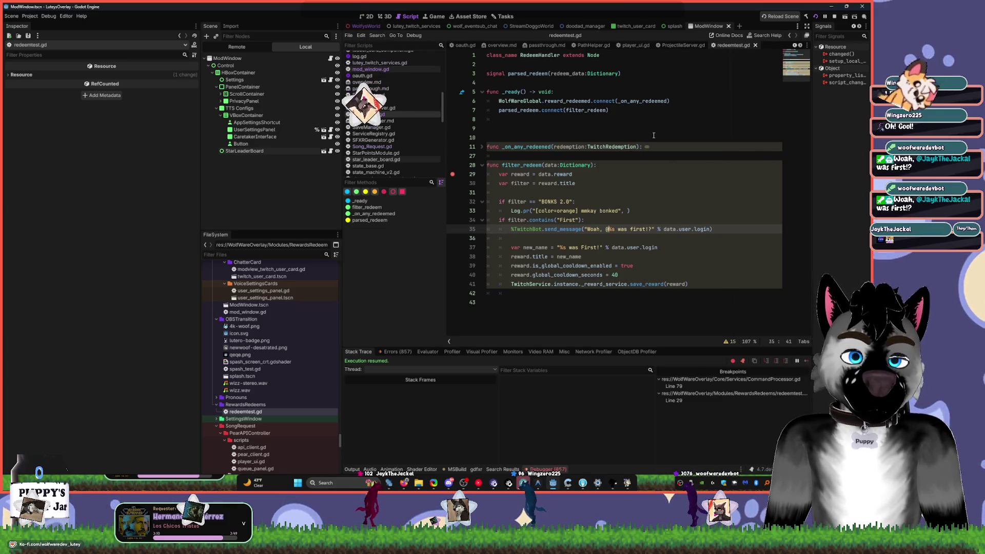
{"action": "left_click", "coordinate": [394, 47]}
- Open TTsManager.gd and search it for '@' to find the mention regex
{"action": "type", "text": "tts"}
{"action": "left_click", "coordinate": [397, 55]}
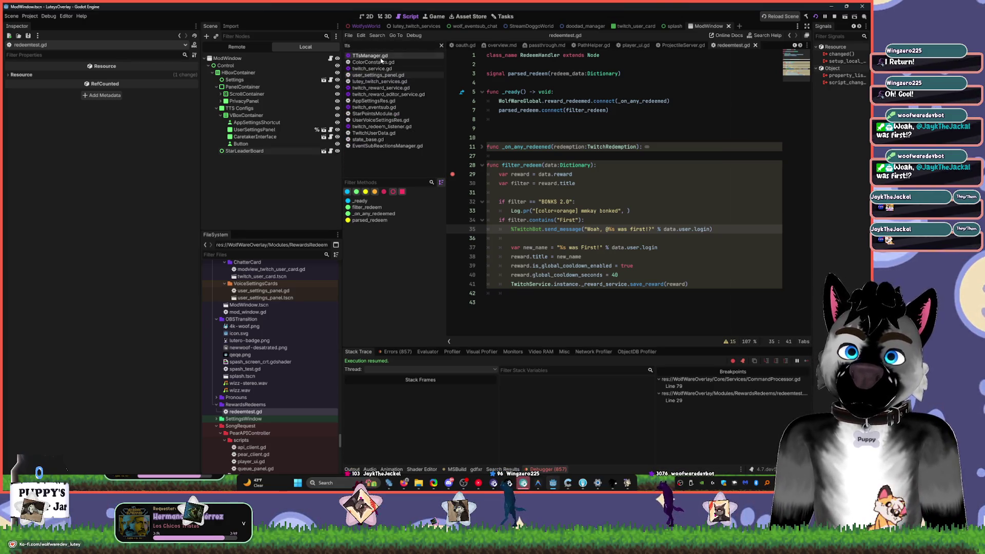
{"action": "left_click", "coordinate": [593, 183]}
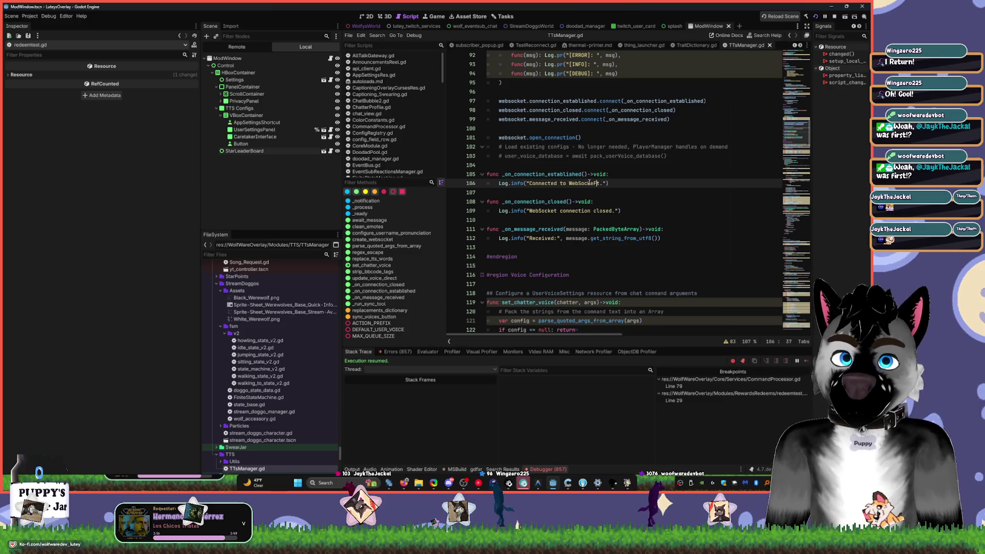
{"action": "type", "text": "f"}
{"action": "key", "text": "ctrl+f"}
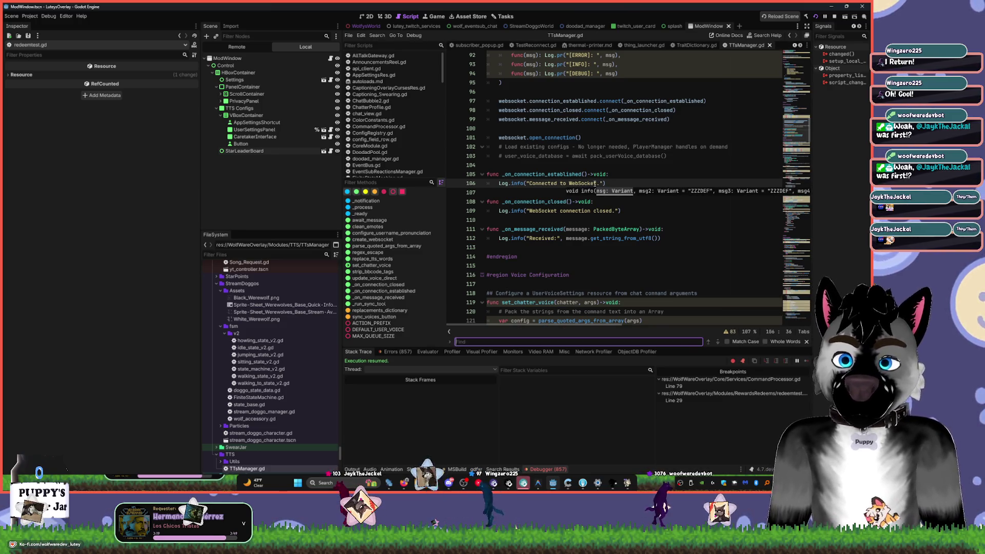
{"action": "type", "text": "@"}
{"action": "key", "text": "Return"}
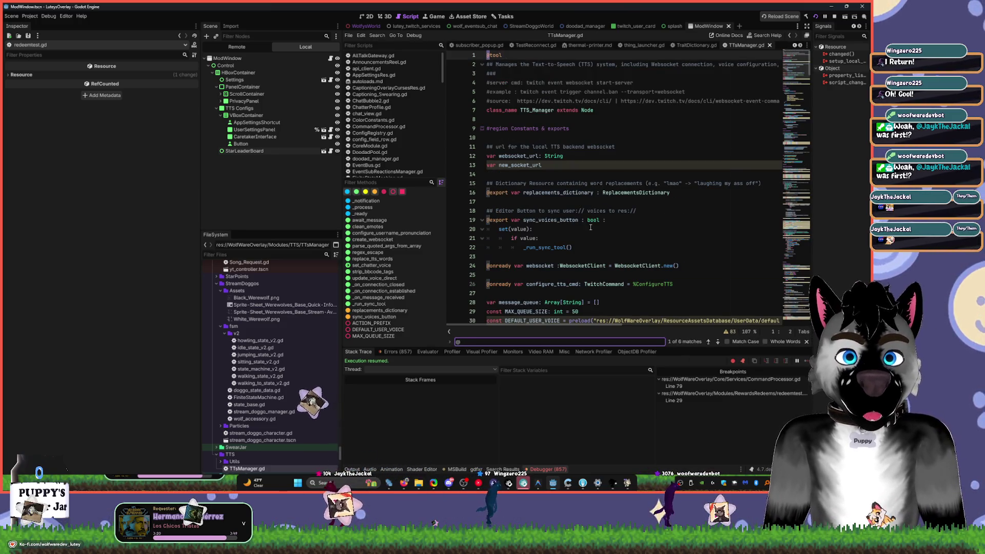
{"action": "scroll", "coordinate": [597, 249], "scroll_direction": "down", "scroll_amount": 2}
{"action": "left_click", "coordinate": [707, 341]}
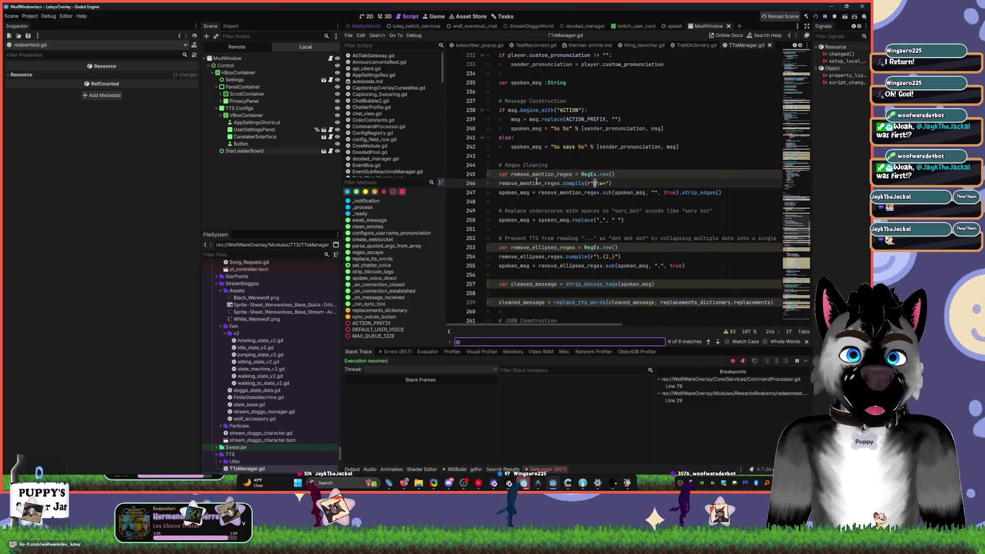
- Comment out lines 245–247 with #, save TTsManager.gd, and restart the overlay project
{"action": "left_click", "coordinate": [499, 183]}
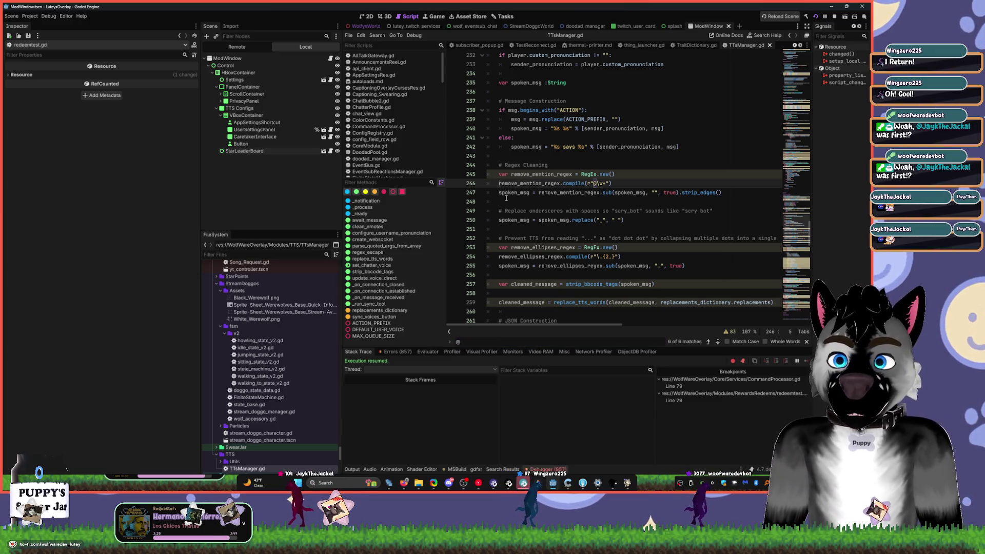
{"action": "type", "text": "#"}
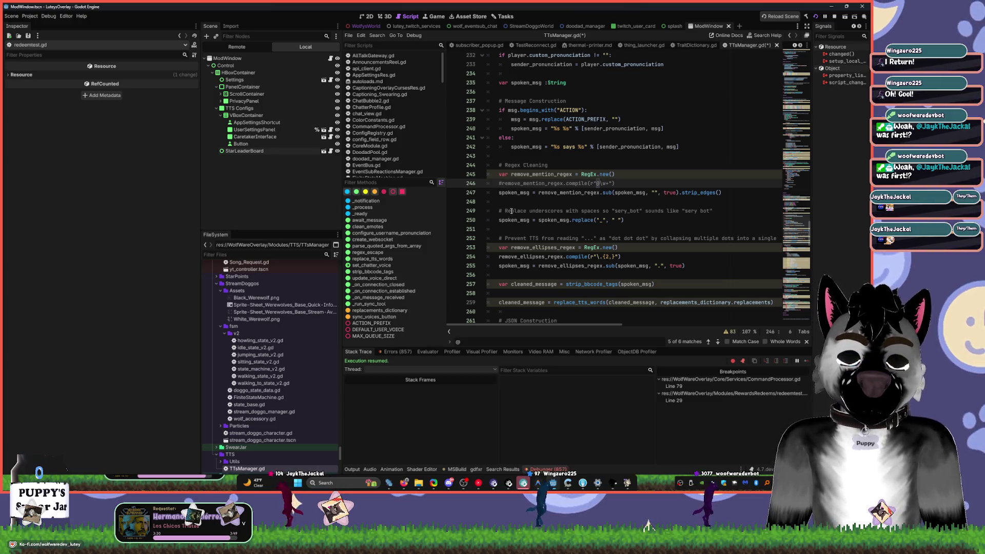
{"action": "left_click", "coordinate": [498, 174]}
{"action": "type", "text": "#"}
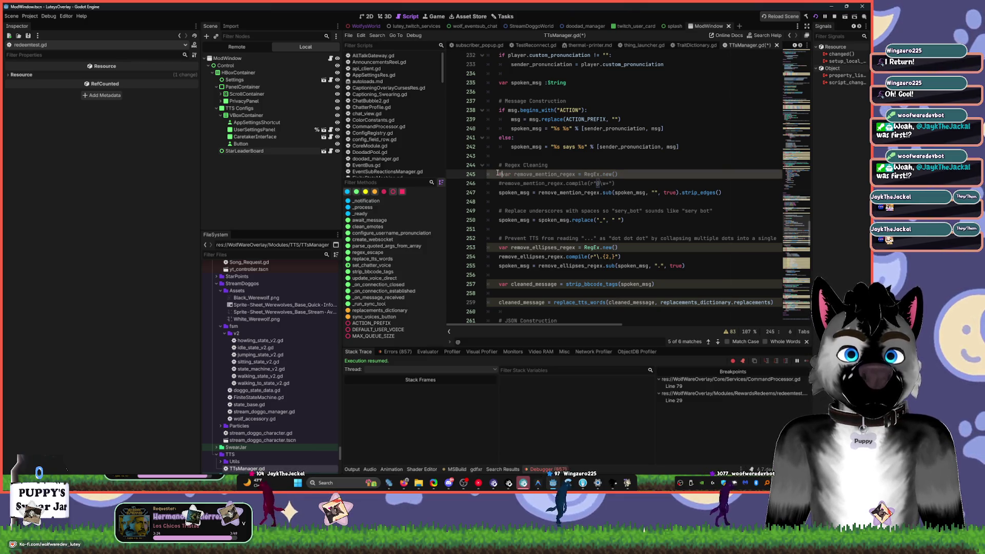
{"action": "left_click", "coordinate": [499, 192]}
{"action": "type", "text": "#"}
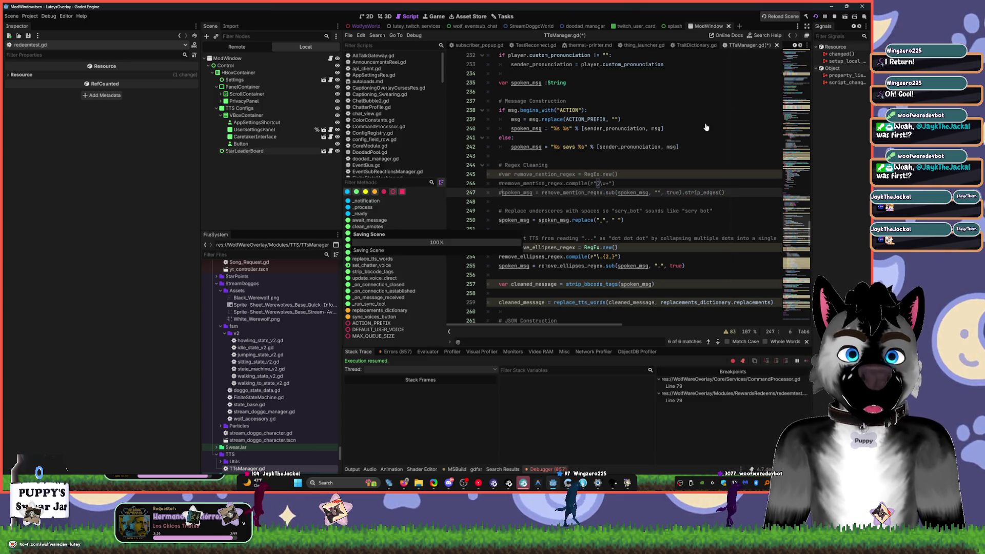
{"action": "key", "text": "ctrl+s"}
{"action": "left_click", "coordinate": [833, 16]}
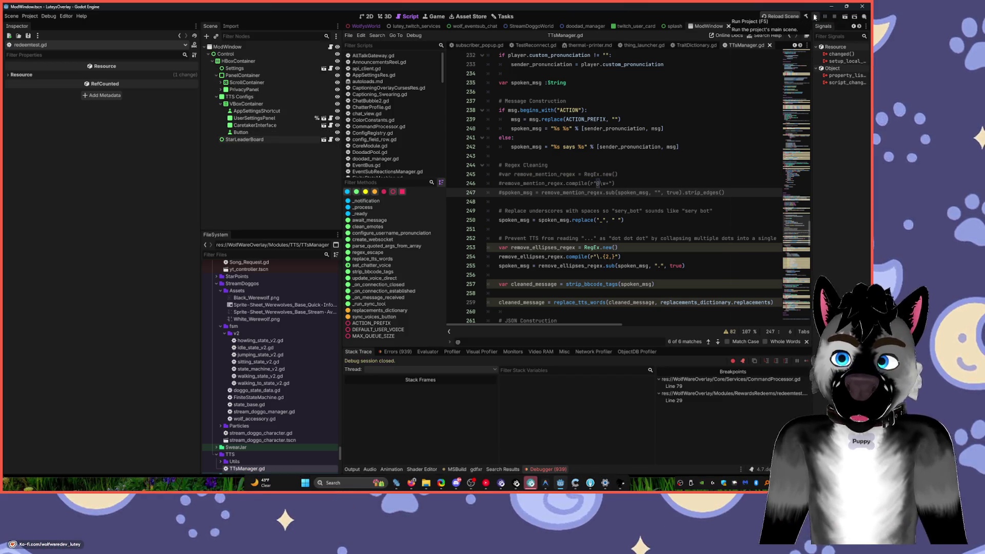
{"action": "left_click", "coordinate": [814, 17]}
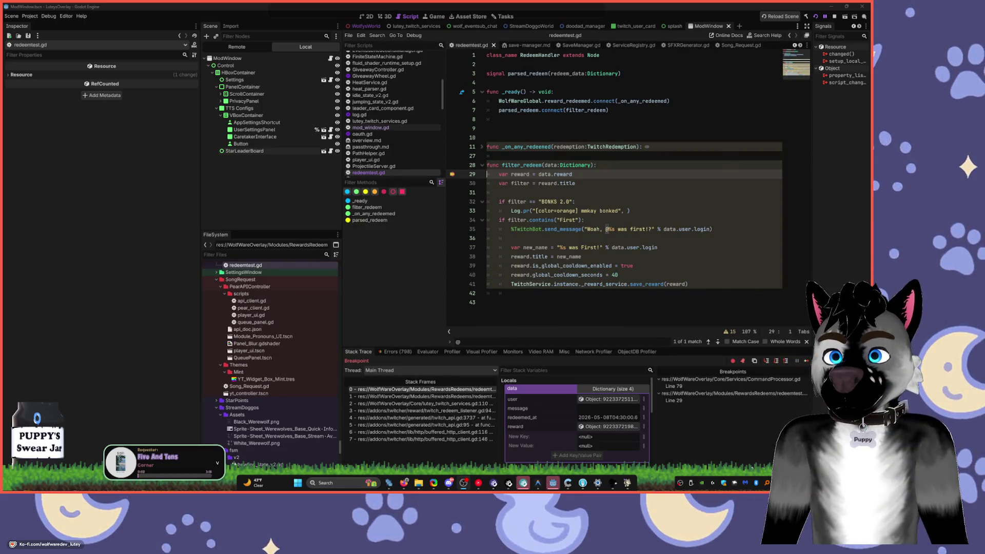
- Resume the overlay past the line 29 breakpoint
{"action": "left_click", "coordinate": [452, 175]}
{"action": "left_click", "coordinate": [616, 210]}
{"action": "key", "text": "F12"}
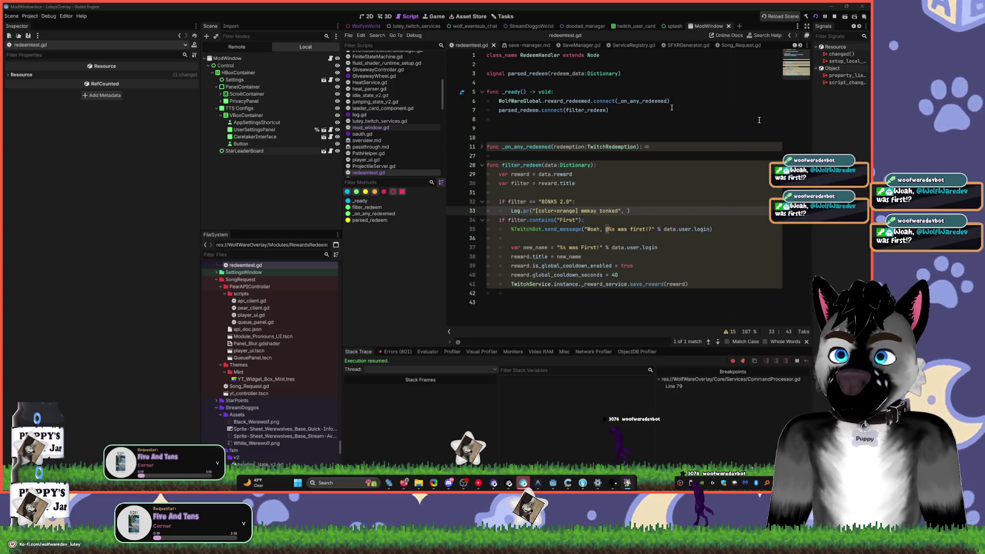
{"action": "left_click", "coordinate": [718, 148]}
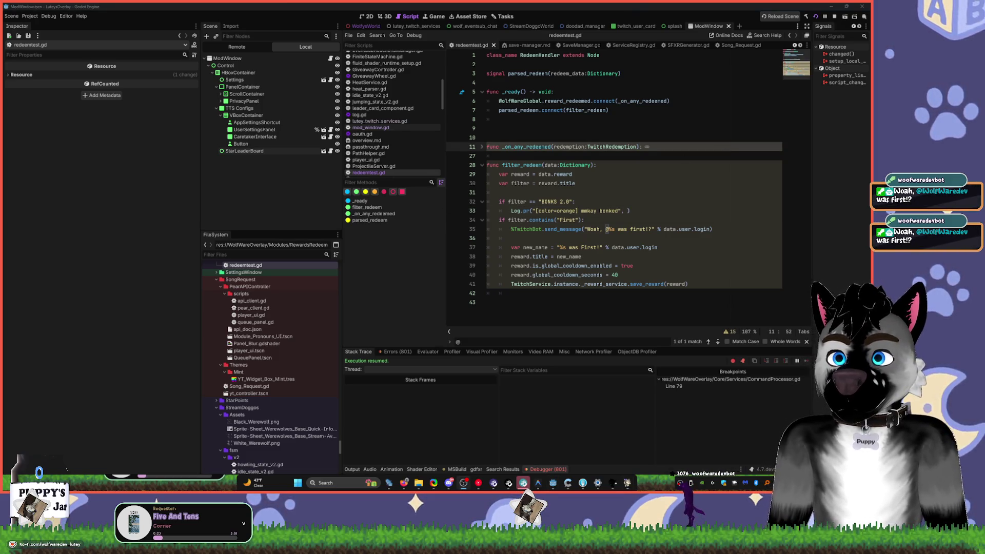
{"action": "left_click", "coordinate": [648, 271]}
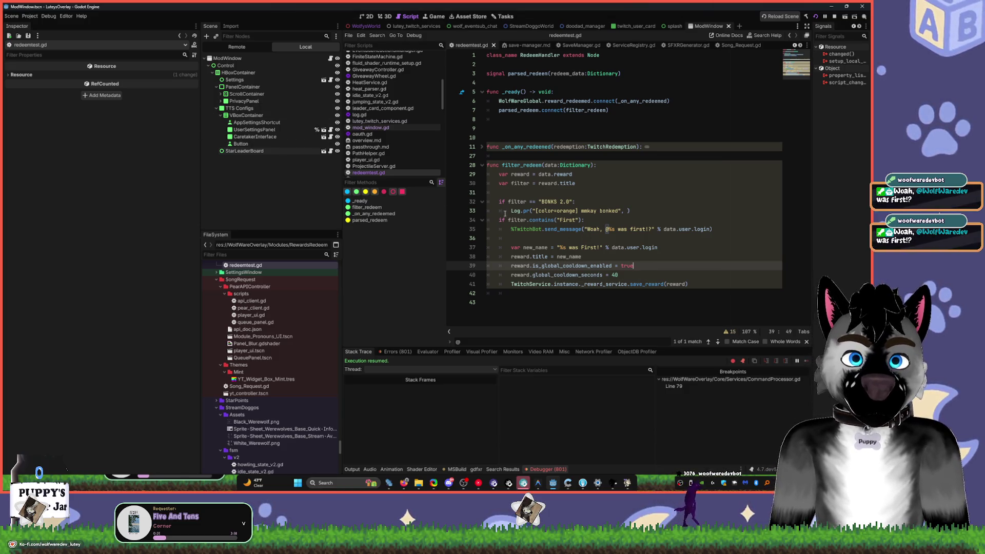
- Toggle the line 29 breakpoint, then stop the running overlay project
{"action": "left_click", "coordinate": [452, 174]}
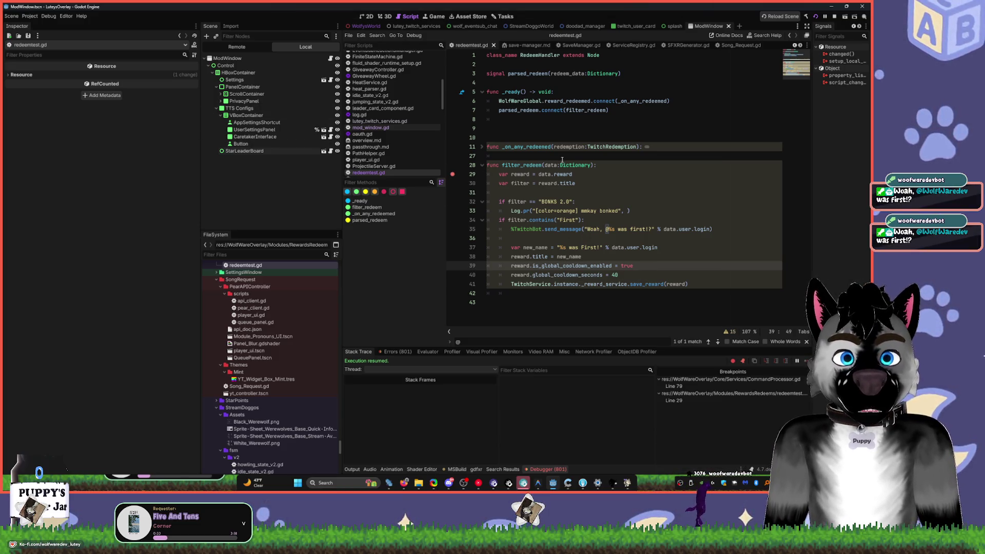
{"action": "mouse_move", "coordinate": [547, 176]}
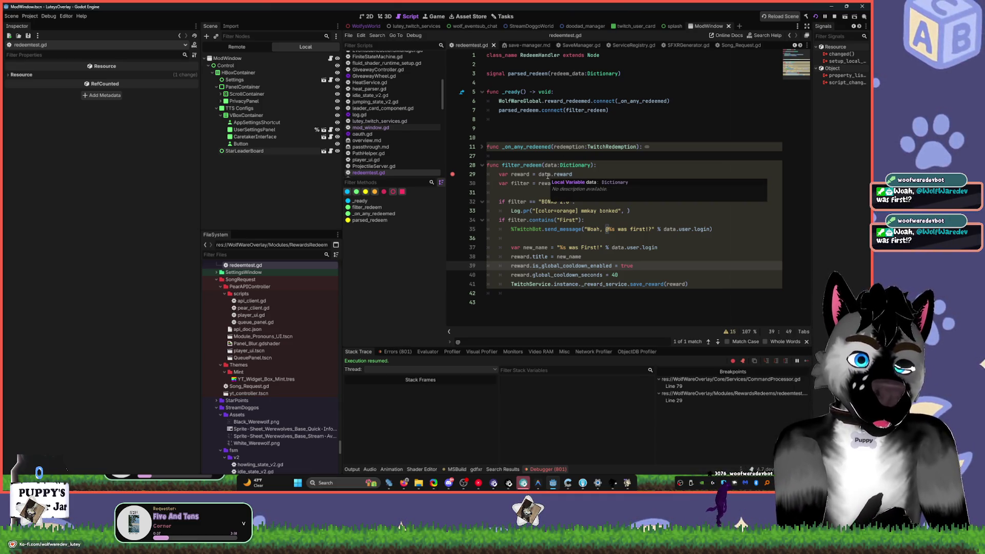
{"action": "key", "text": "Down"}
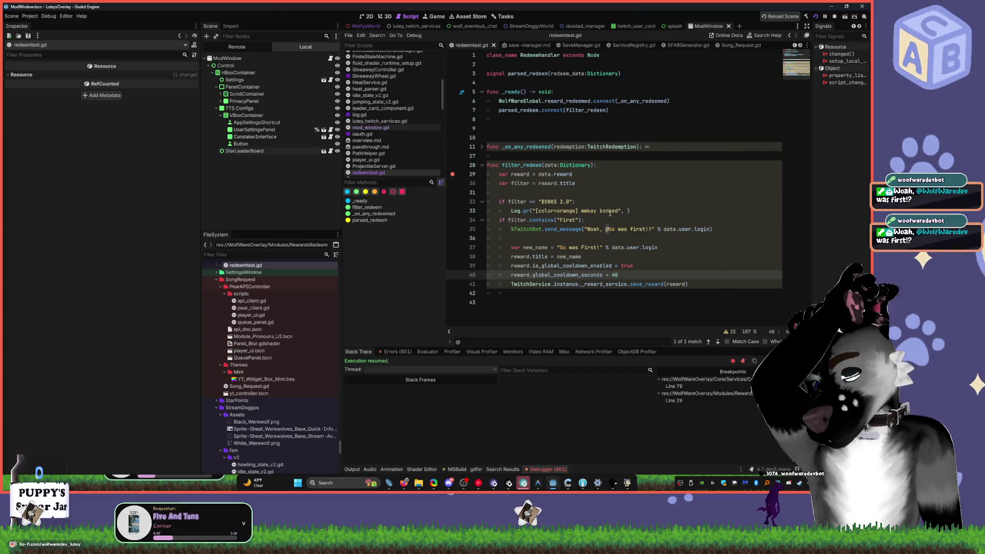
{"action": "left_click", "coordinate": [404, 488]}
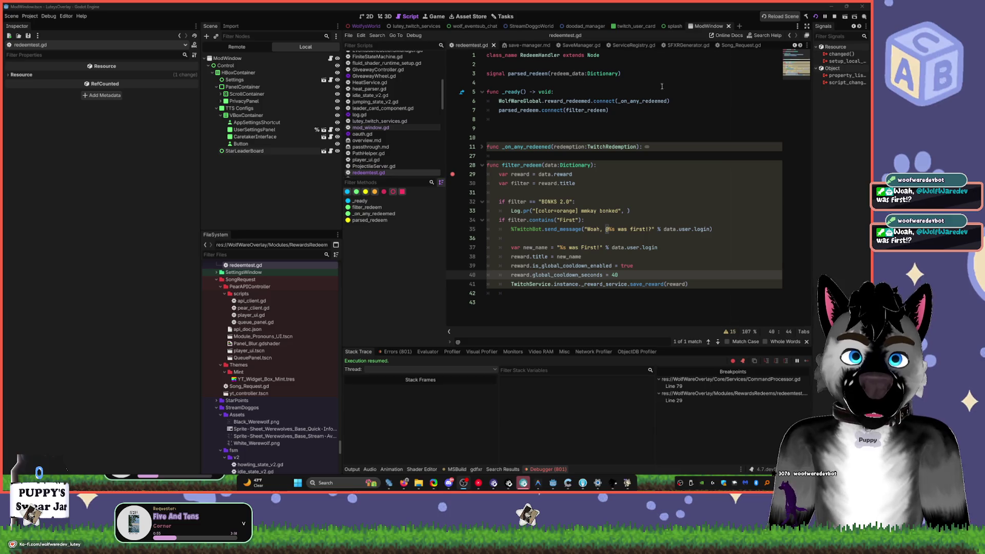
{"action": "left_click", "coordinate": [834, 17]}
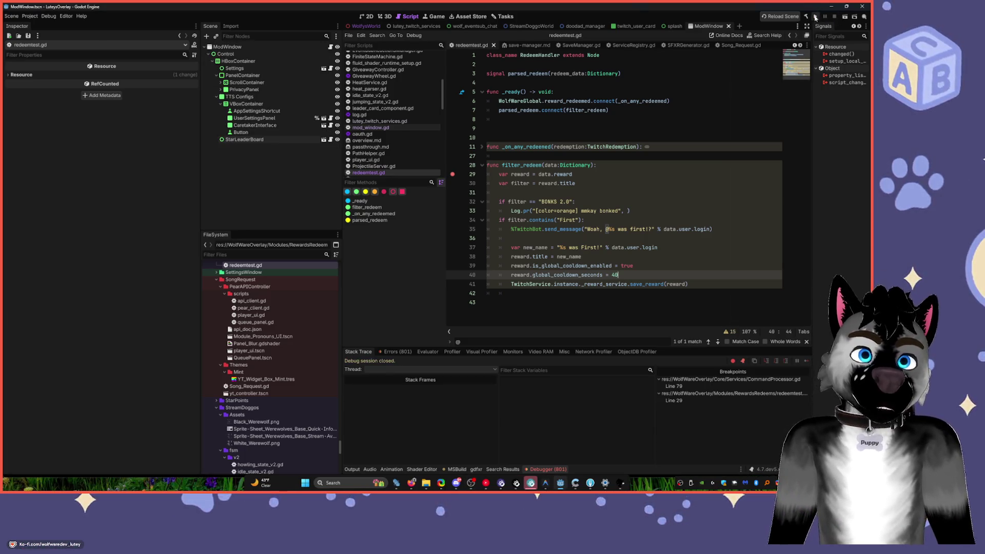
- Rebuild and relaunch the overlay, continuing past the line-29 breakpoint so First posts 'was first!?'
{"action": "left_click", "coordinate": [807, 18]}
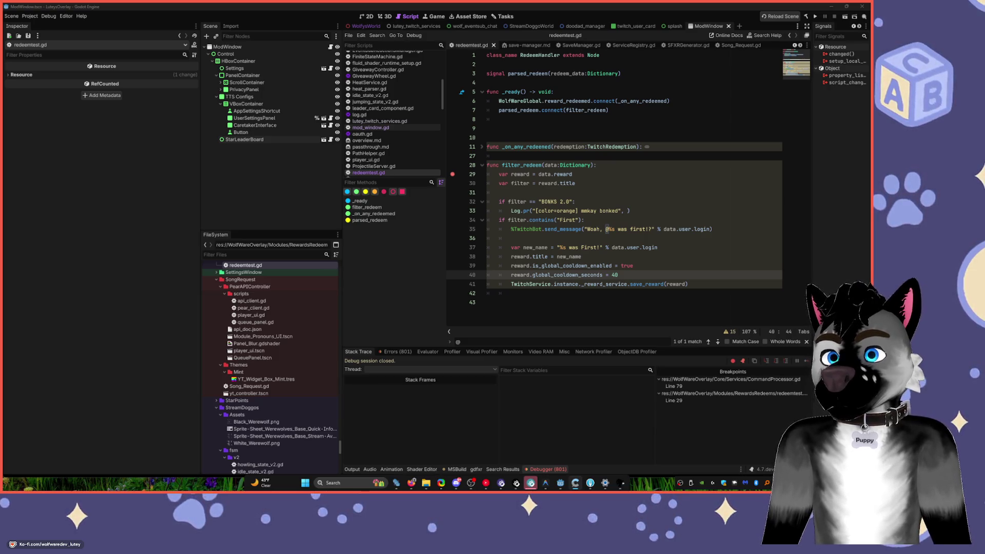
{"action": "key", "text": "alt+Tab"}
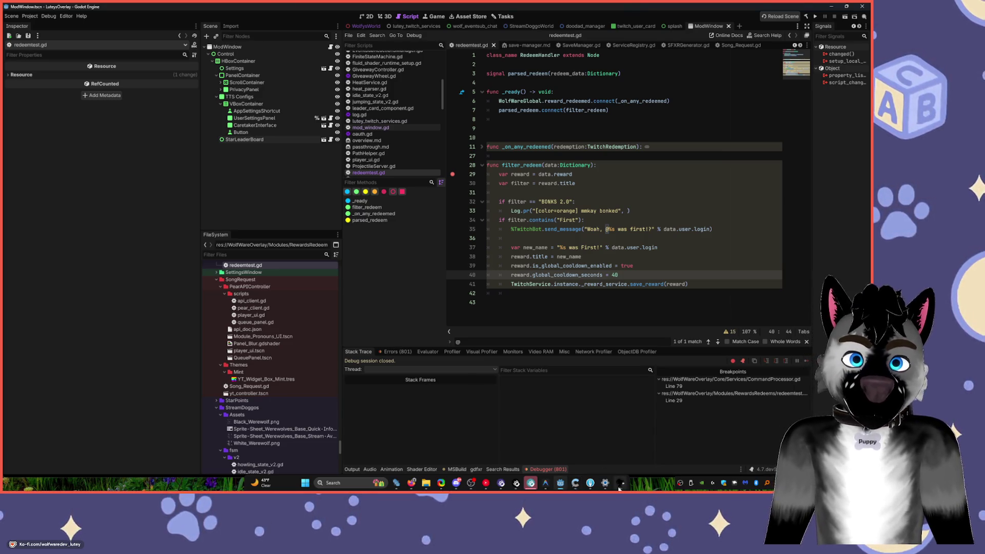
{"action": "left_click", "coordinate": [815, 16]}
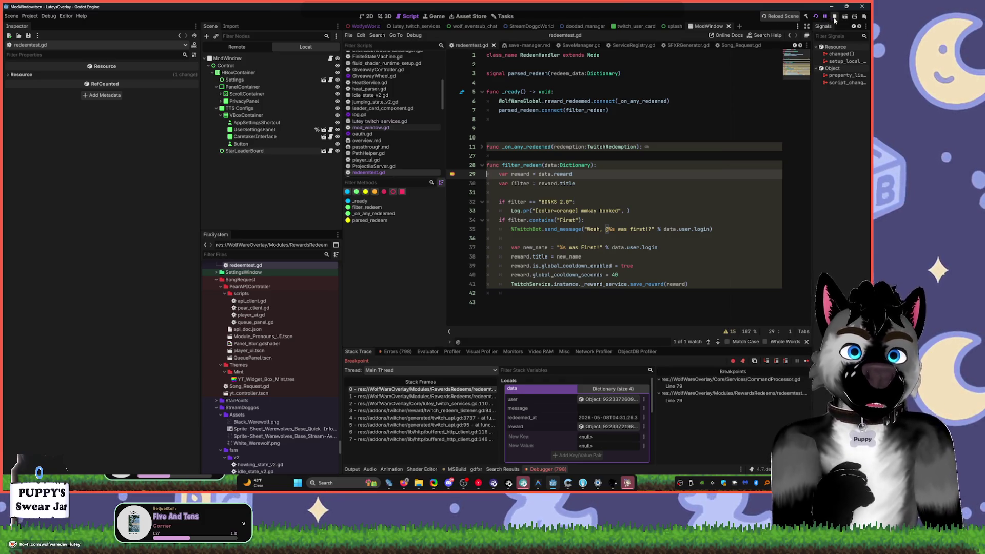
{"action": "left_click", "coordinate": [656, 129]}
{"action": "key", "text": "F12"}
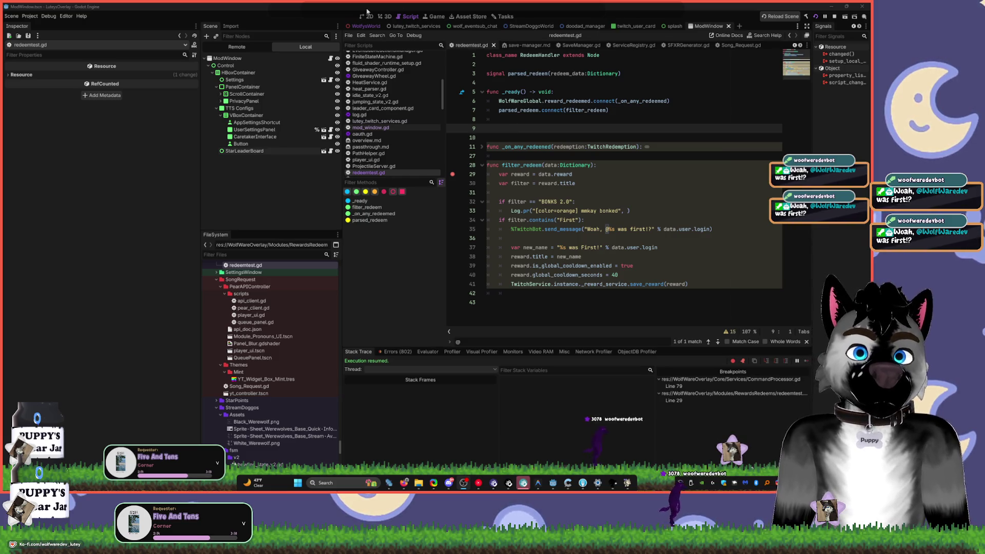
{"action": "left_click", "coordinate": [553, 166]}
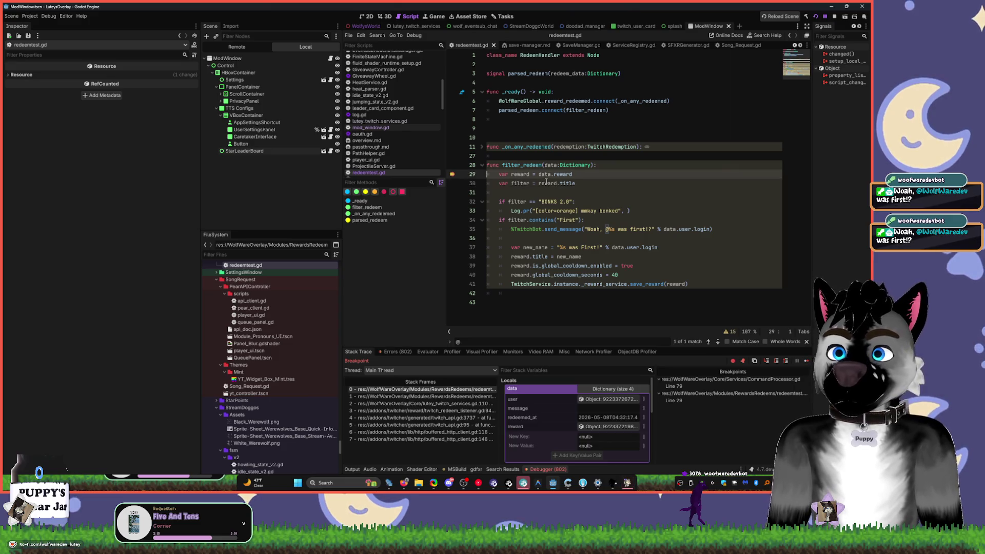
{"action": "key", "text": "F12"}
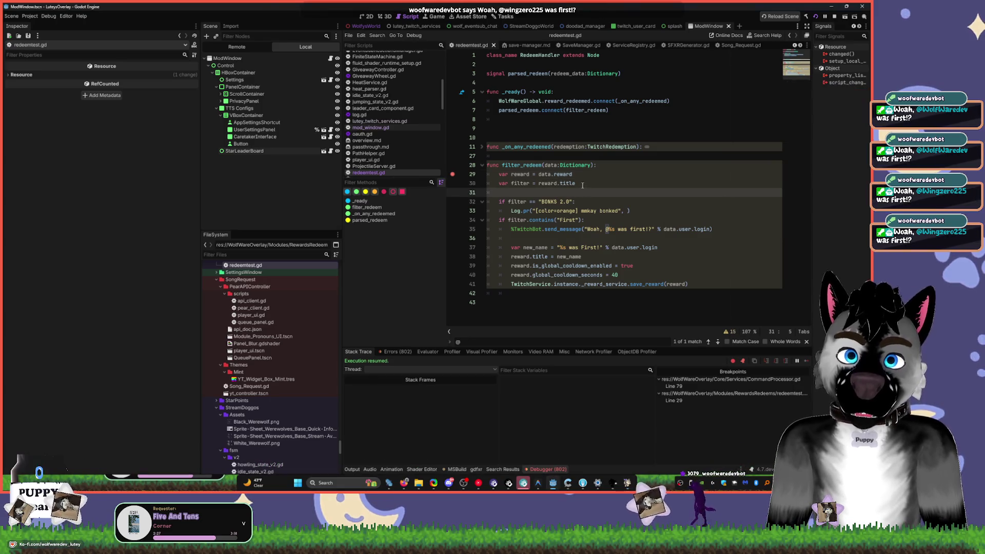
- Restore the cyan Log.pr line and line 35/37 edits, then switch to the lutey_twitch_services scene
{"action": "key", "text": "ctrl+z"}
{"action": "key", "text": "ctrl+z"}
{"action": "key", "text": "ctrl+z"}
{"action": "key", "text": "ctrl+z"}
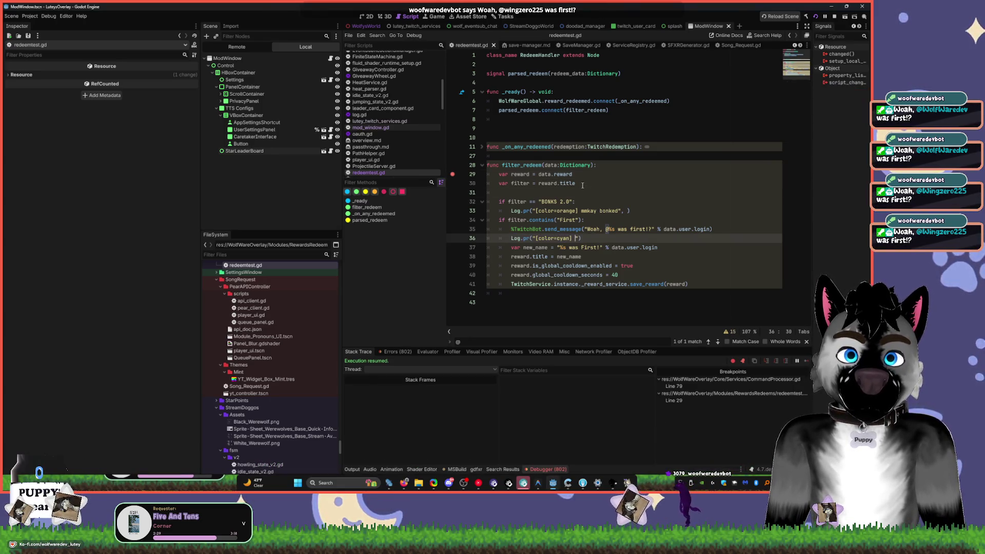
{"action": "key", "text": "ctrl+y"}
{"action": "key", "text": "ctrl+y"}
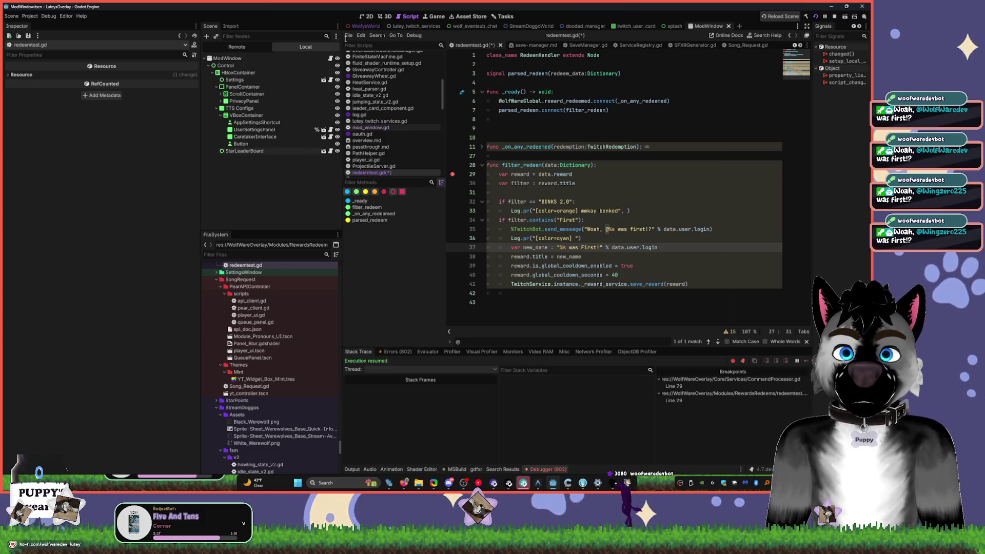
{"action": "left_click", "coordinate": [413, 26]}
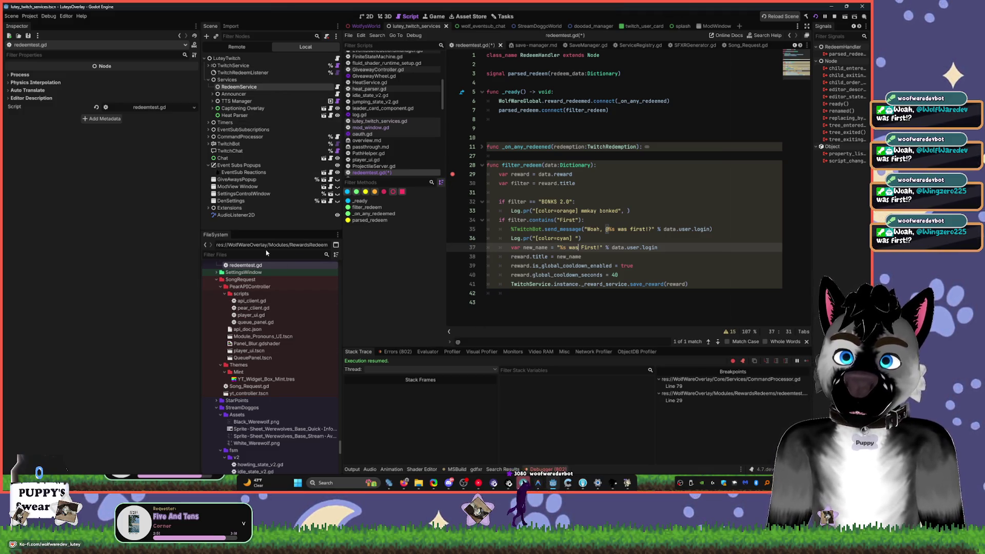
- Filter FileSystem for 'bonk', inspect Bonks.tres and the RewardDefinitions folder, then open twitch_service.gd
{"action": "type", "text": "bonk"}
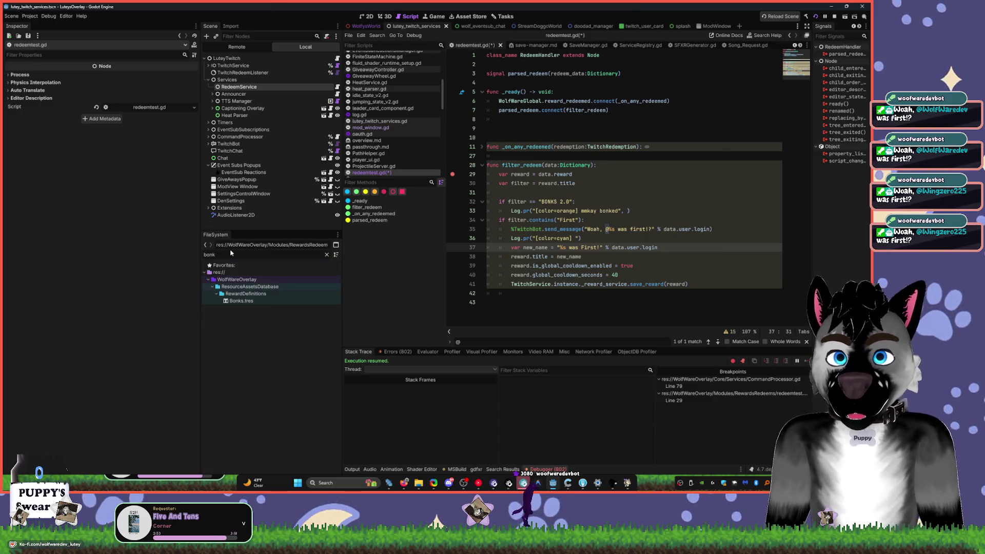
{"action": "left_click", "coordinate": [279, 303]}
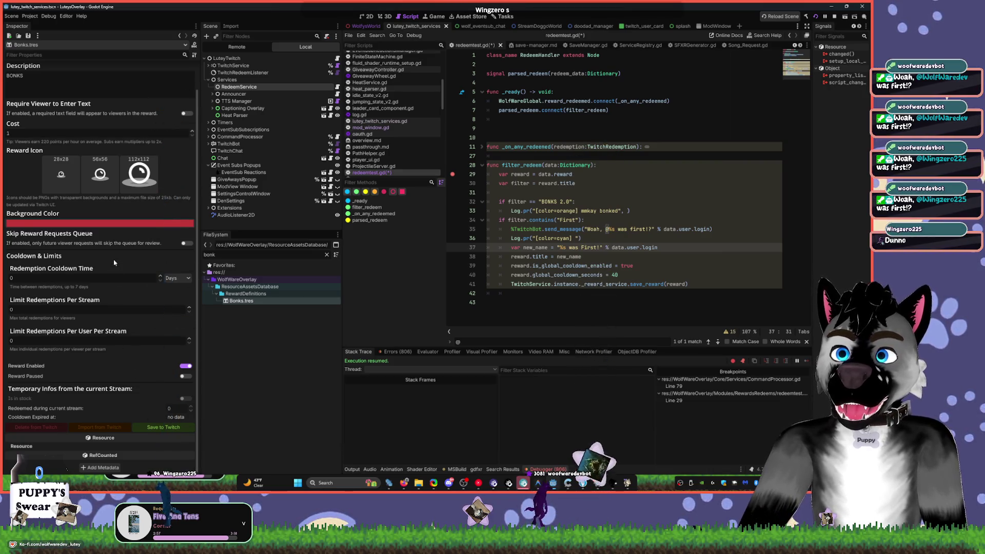
{"action": "right_click", "coordinate": [259, 295]}
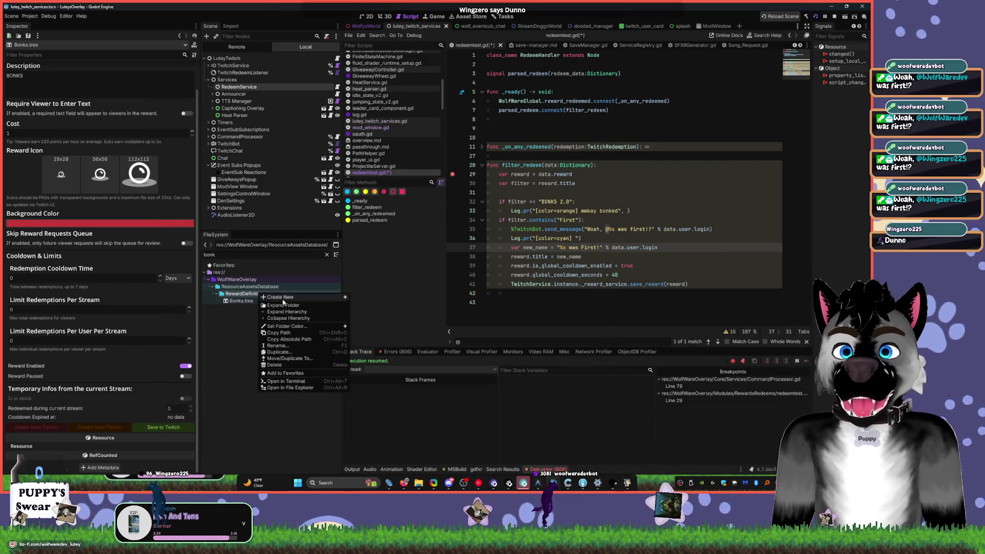
{"action": "left_click", "coordinate": [290, 346]}
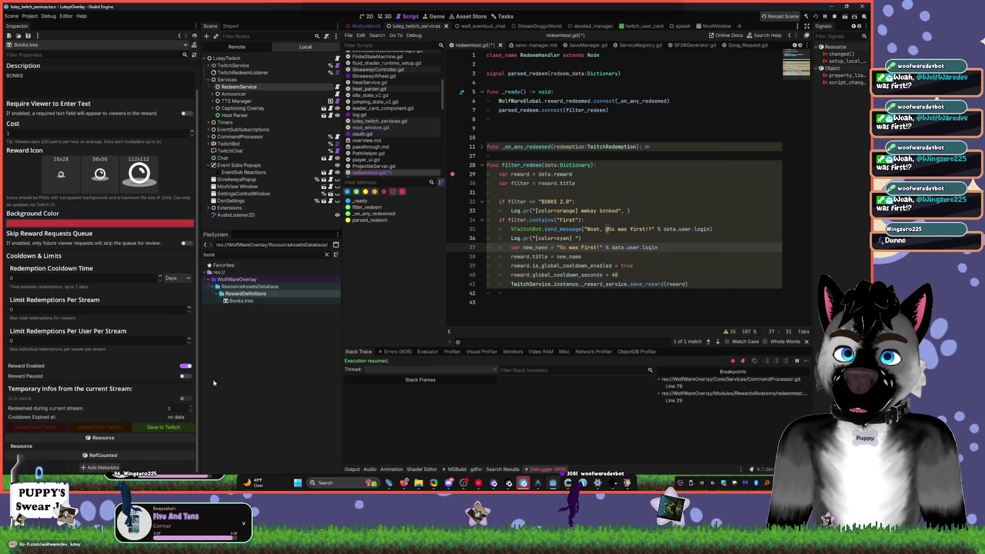
{"action": "left_click", "coordinate": [338, 67]}
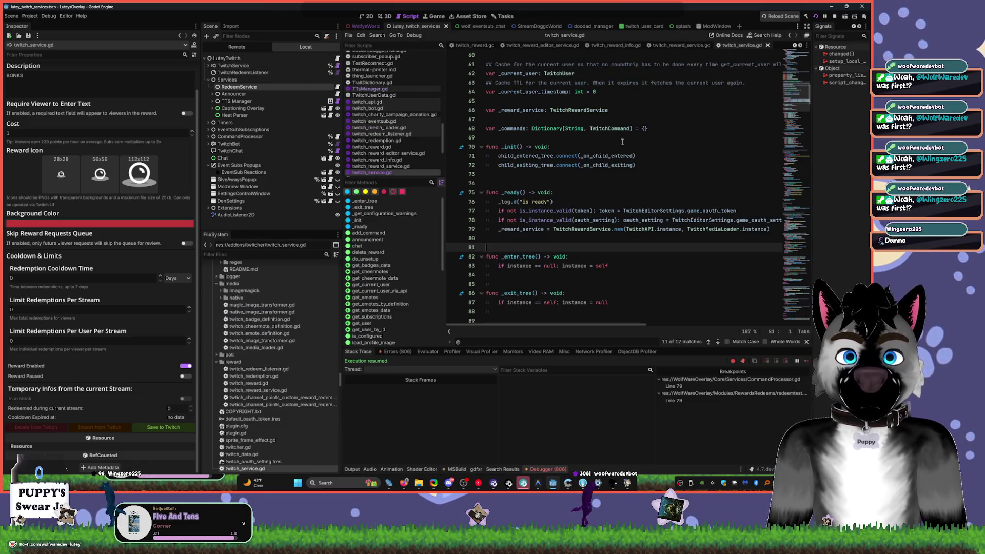
- Inspect twitch_service.gd's _ready, where _reward_service is created as a TwitchRewardService
{"action": "scroll", "coordinate": [396, 246], "scroll_direction": "down", "scroll_amount": 3}
{"action": "scroll", "coordinate": [396, 247], "scroll_direction": "up", "scroll_amount": 3}
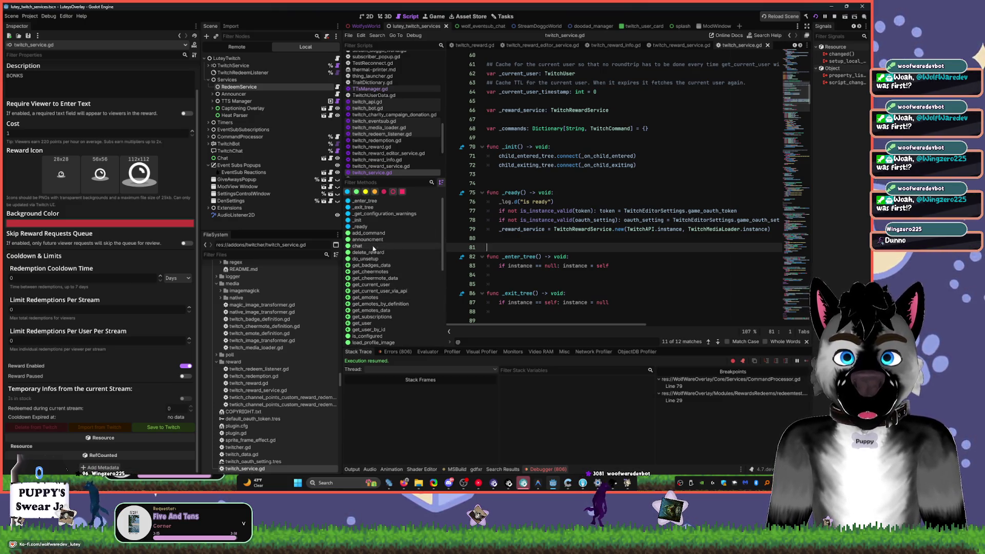
{"action": "left_click", "coordinate": [375, 227]}
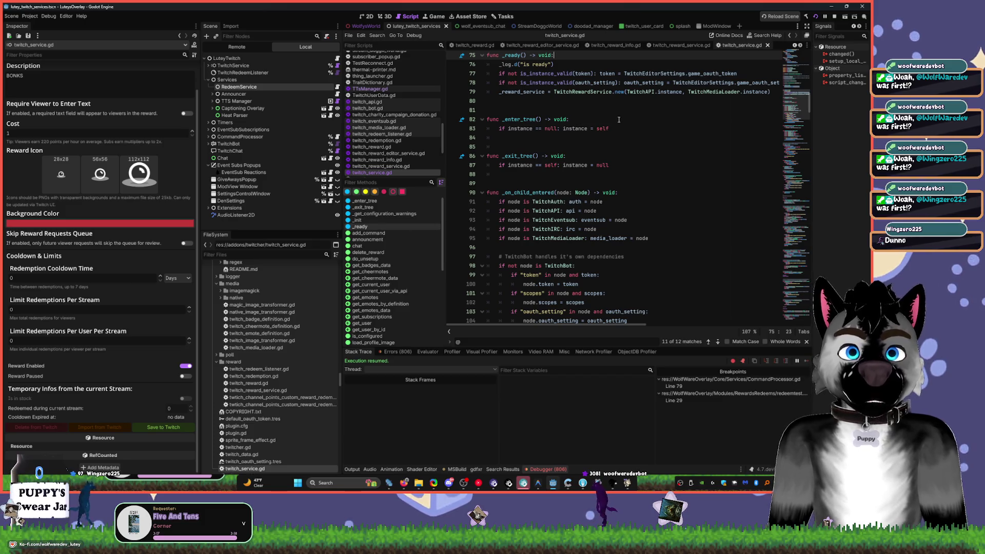
- Check redeemtest.gd's reward_redeemed connection and TwitchRedeemListener's rewards, then jump to the signal's declaration
{"action": "left_click", "coordinate": [337, 86]}
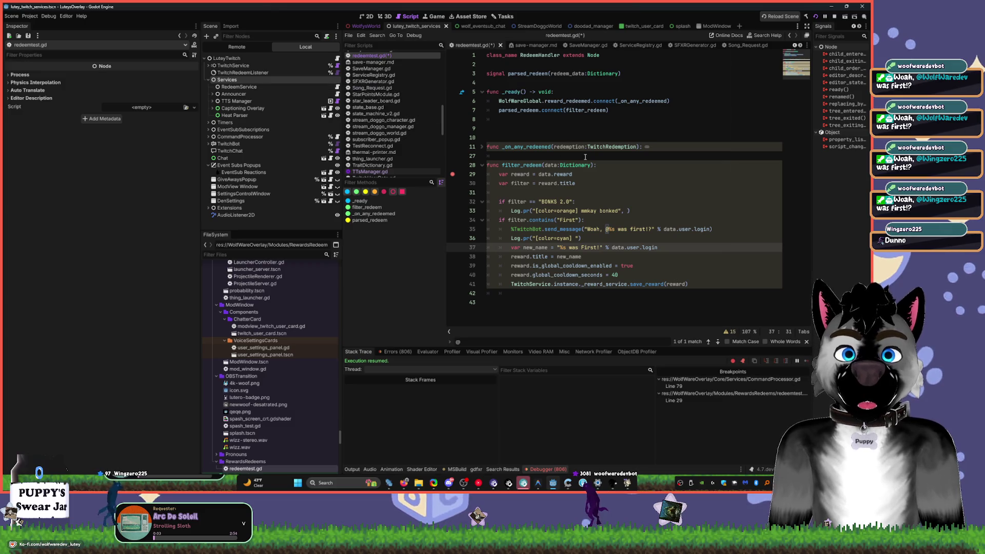
{"action": "left_click", "coordinate": [579, 101]}
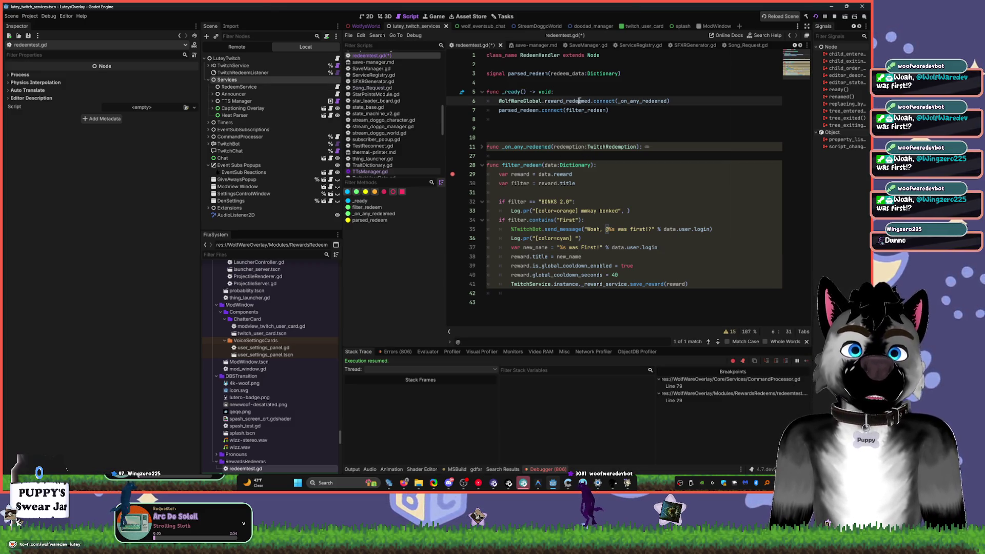
{"action": "double_click", "coordinate": [638, 102]}
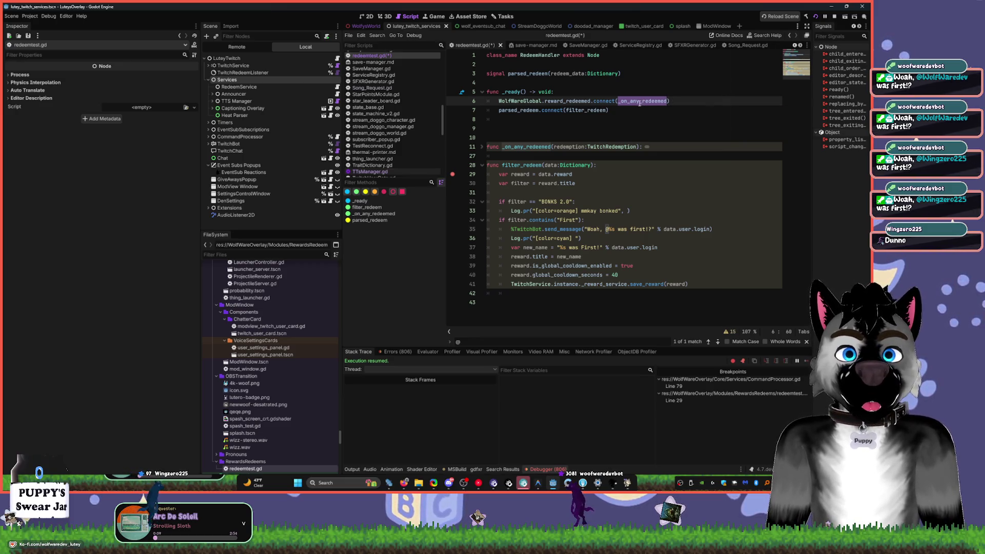
{"action": "left_click", "coordinate": [557, 102]}
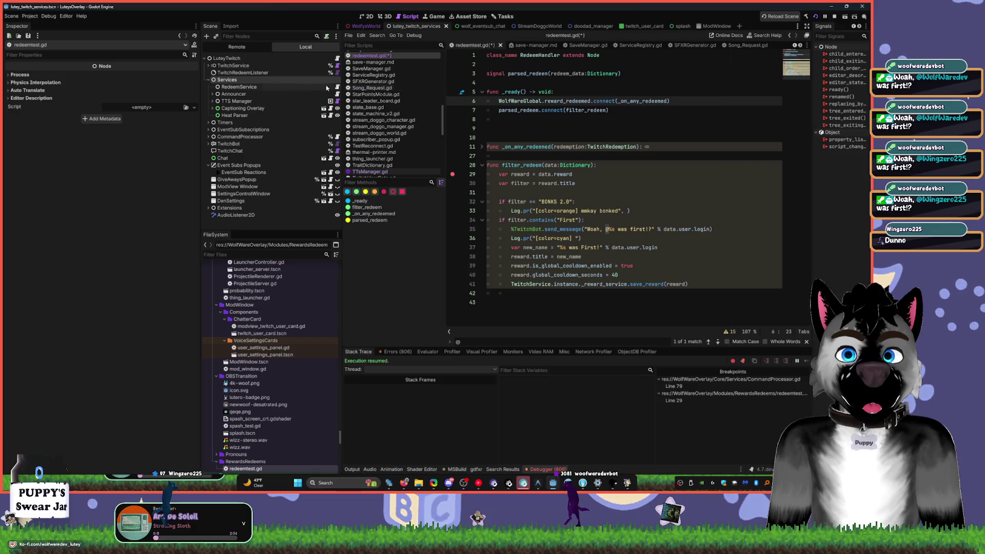
{"action": "left_click", "coordinate": [242, 77]}
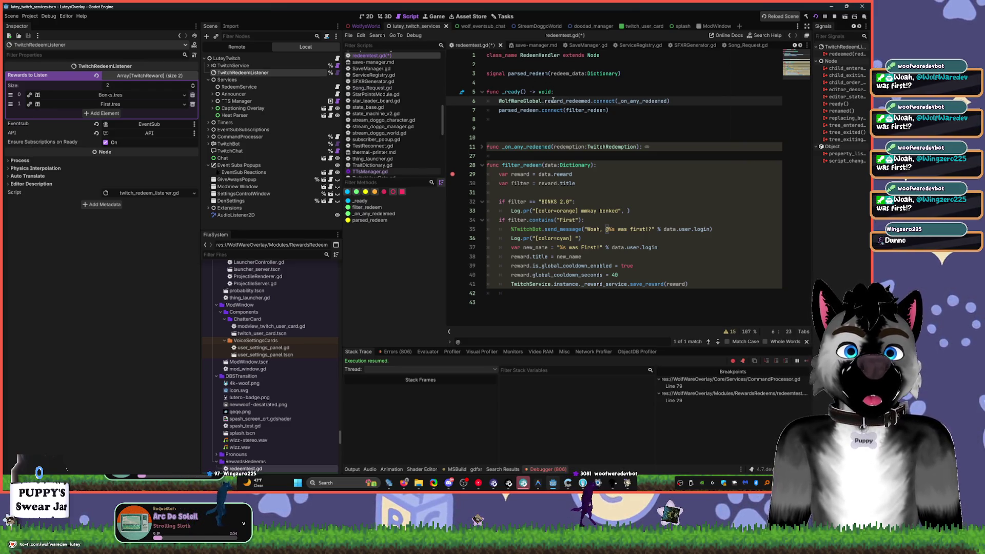
{"action": "left_click", "coordinate": [559, 101], "text": "ctrl"}
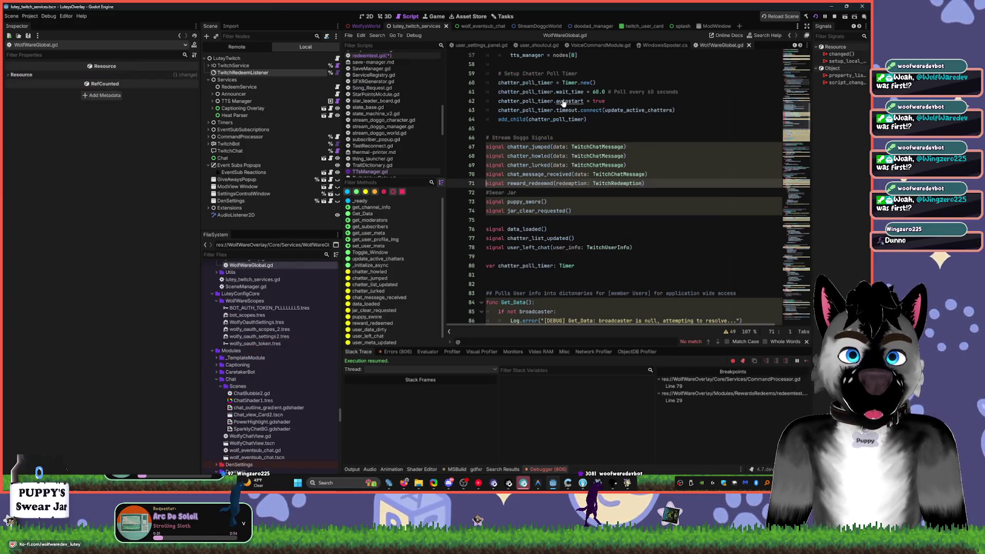
- Load reward_redeemed from WolfWareGlobal.gd as the search term and return to redeemtest.gd
{"action": "double_click", "coordinate": [546, 183]}
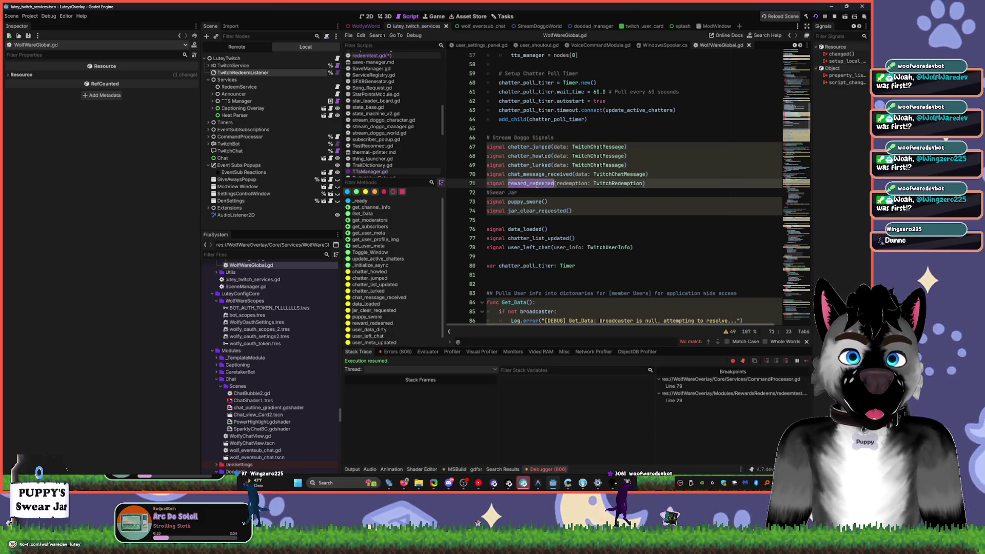
{"action": "key", "text": "ctrl+f"}
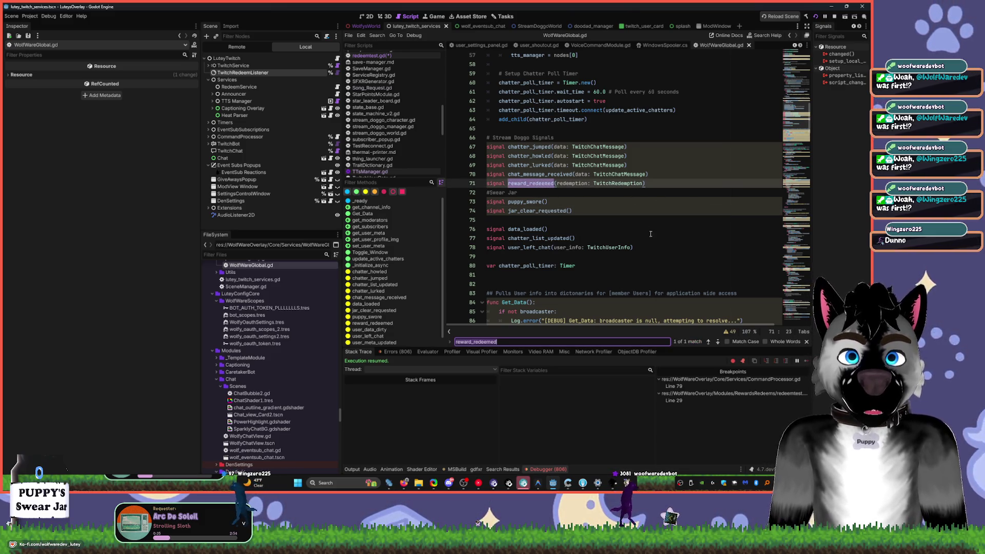
{"action": "key", "text": "alt+Left"}
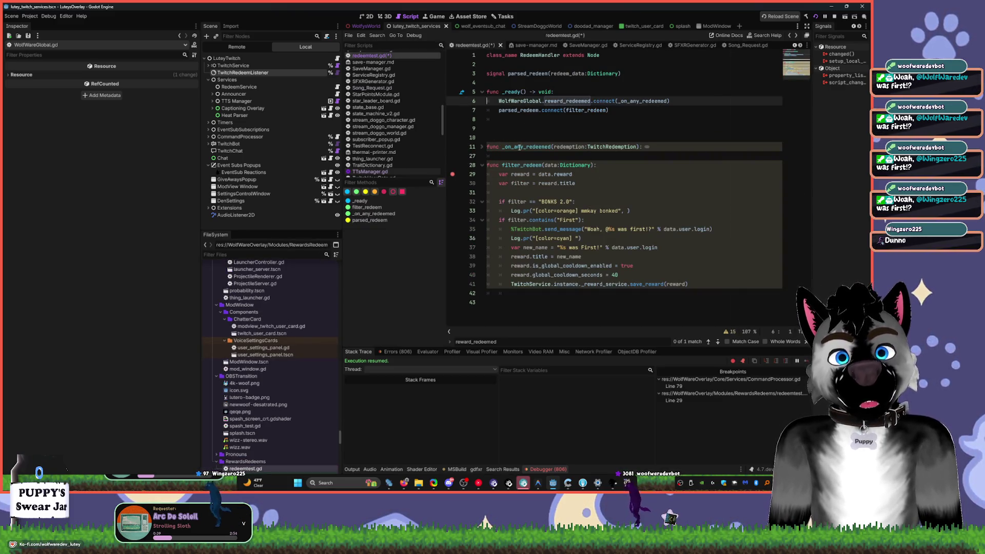
- Comment out line 6's WolfWareGlobal.reward_redeemed connection in redeemtest.gd and save the script
{"action": "left_click", "coordinate": [481, 148]}
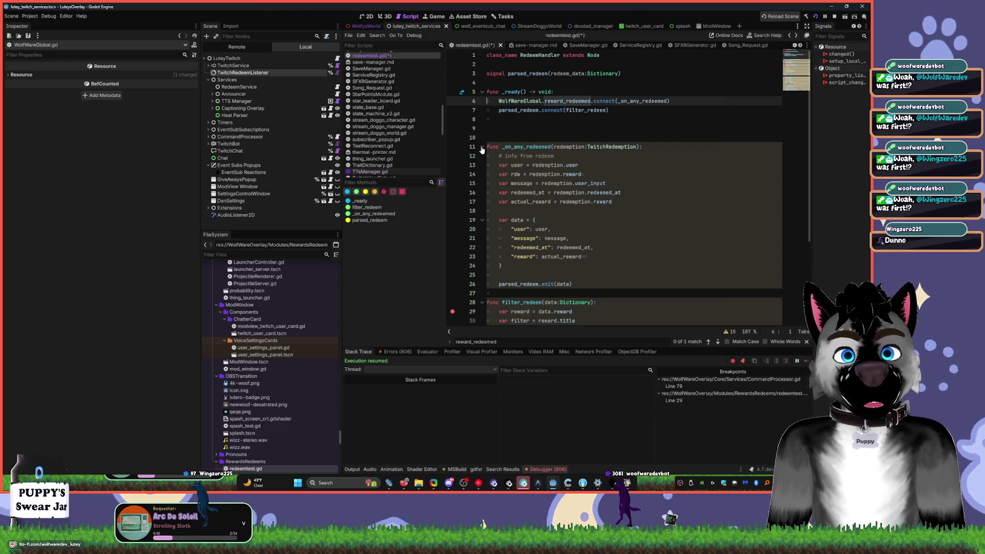
{"action": "left_click", "coordinate": [482, 147]}
{"action": "double_click", "coordinate": [527, 110]}
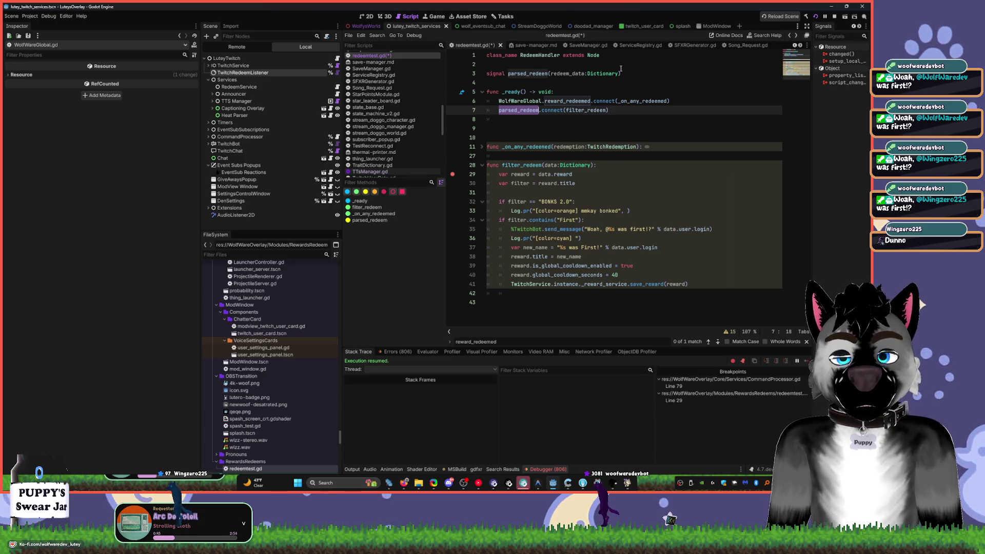
{"action": "left_click", "coordinate": [484, 146]}
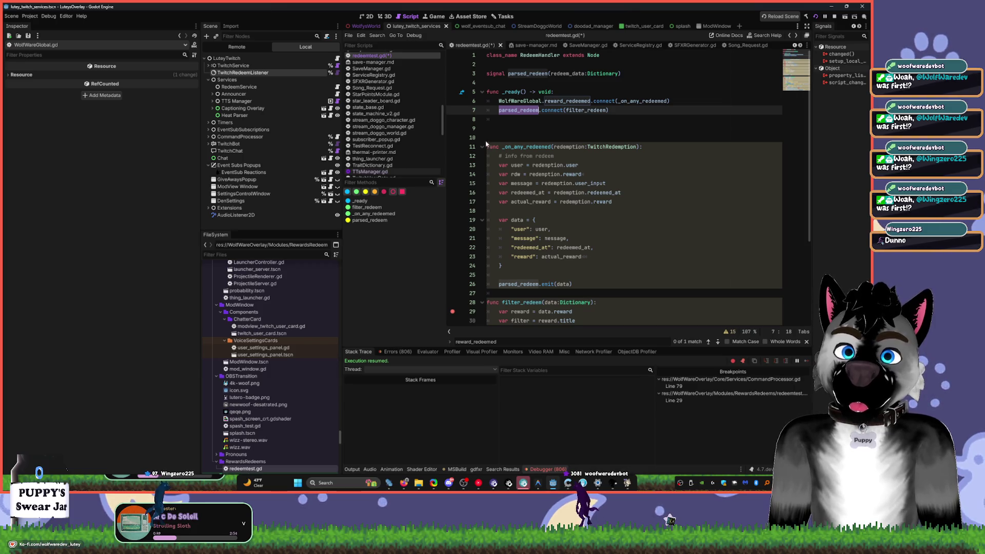
{"action": "left_click", "coordinate": [501, 102]}
{"action": "key", "text": "ctrl+k"}
{"action": "key", "text": "ctrl+s"}
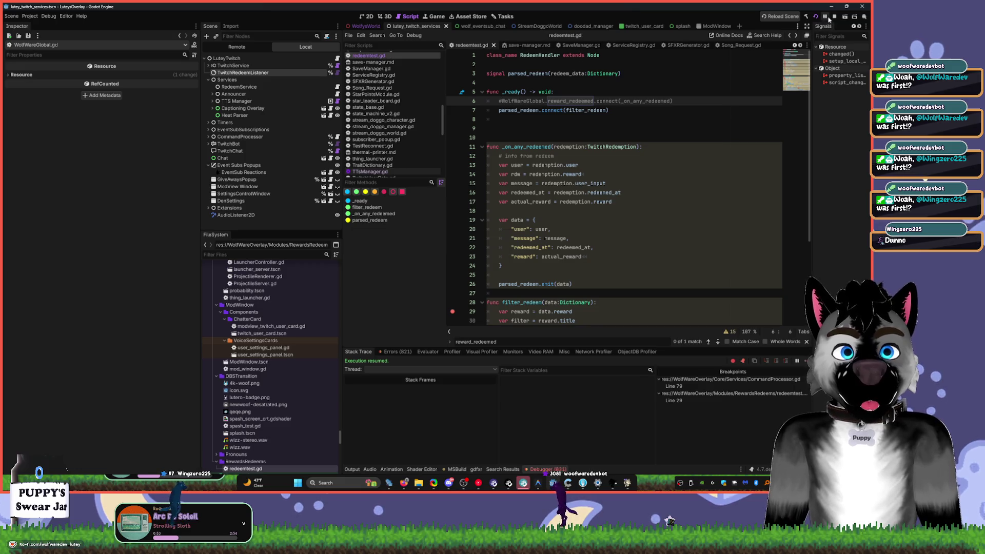
- Relaunch the overlay project and place the caret on the line-28 filter_redeem line in redeemtest.gd
{"action": "left_click", "coordinate": [815, 17]}
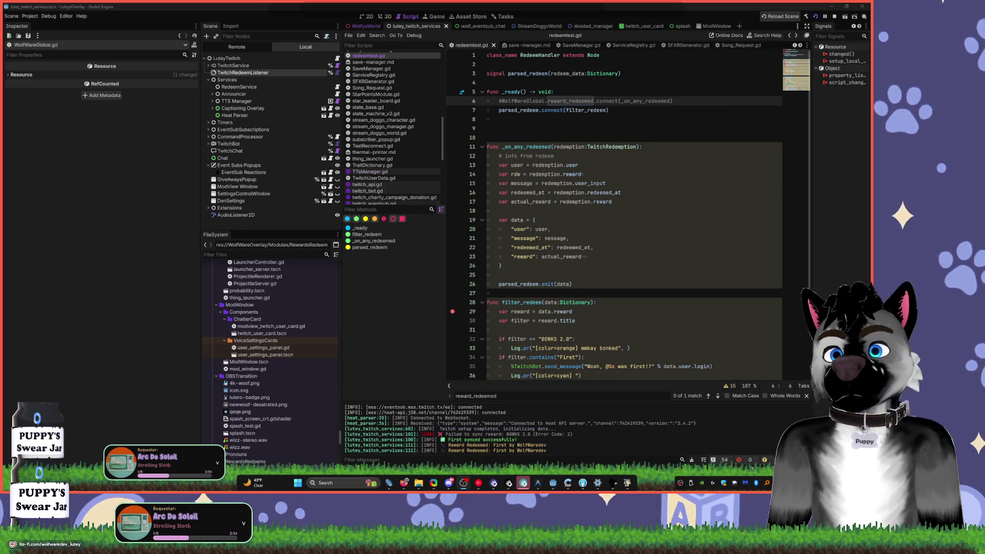
{"action": "left_click", "coordinate": [608, 304]}
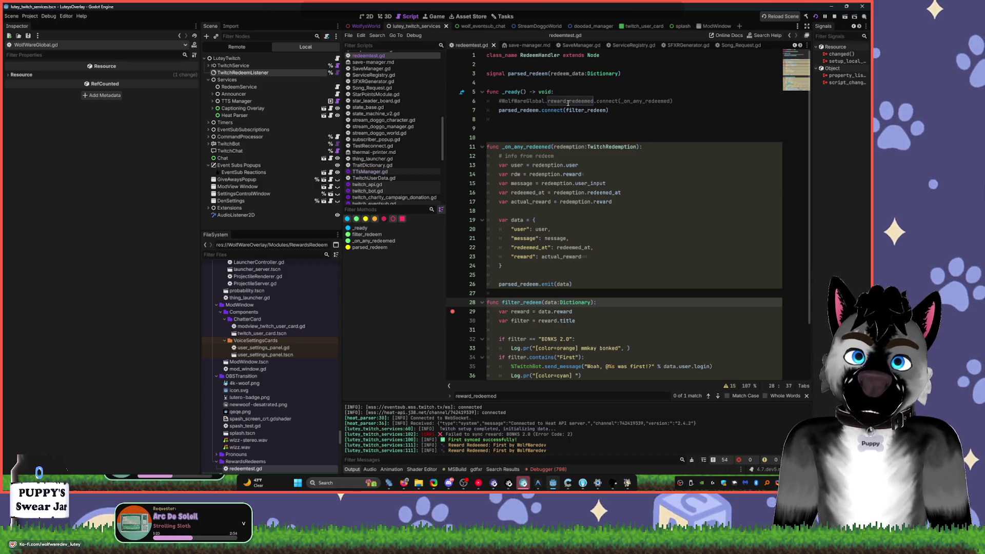
- Find WolfWareGlobal.reward_redeemed across all files, then uncomment line 6's connection in redeemtest.gd
{"action": "double_click", "coordinate": [567, 101]}
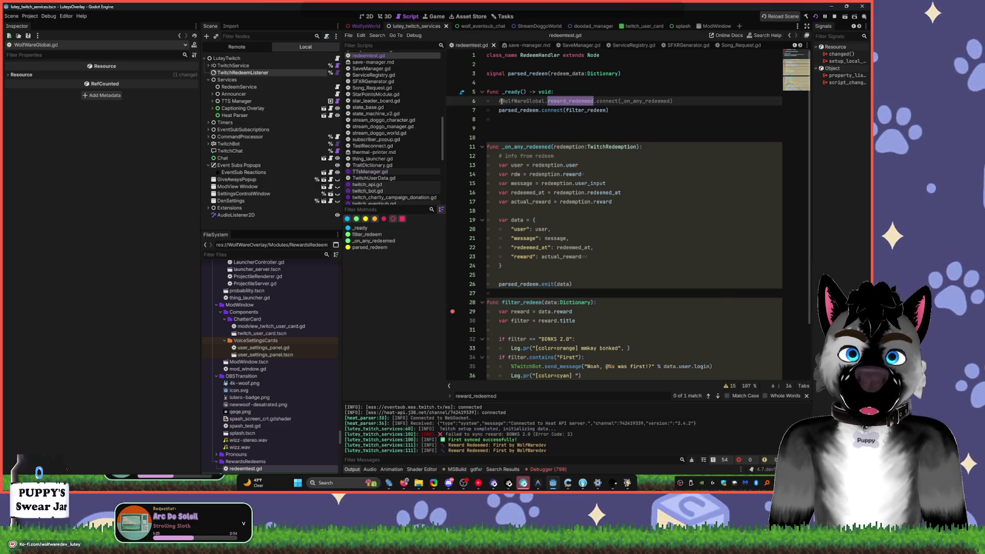
{"action": "left_click_drag", "start_coordinate": [501, 101], "coordinate": [599, 100]}
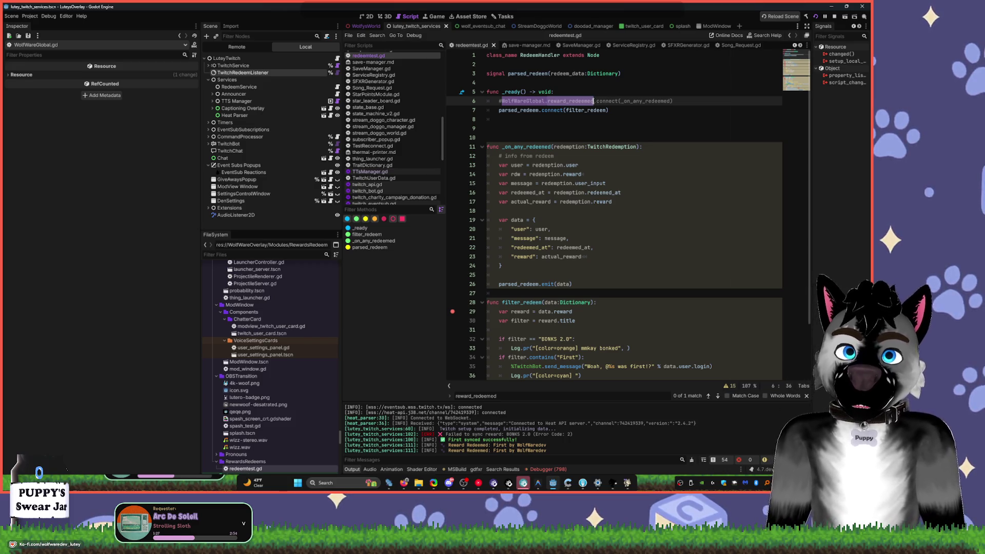
{"action": "key", "text": "ctrl+shift+f"}
{"action": "left_click", "coordinate": [453, 279]}
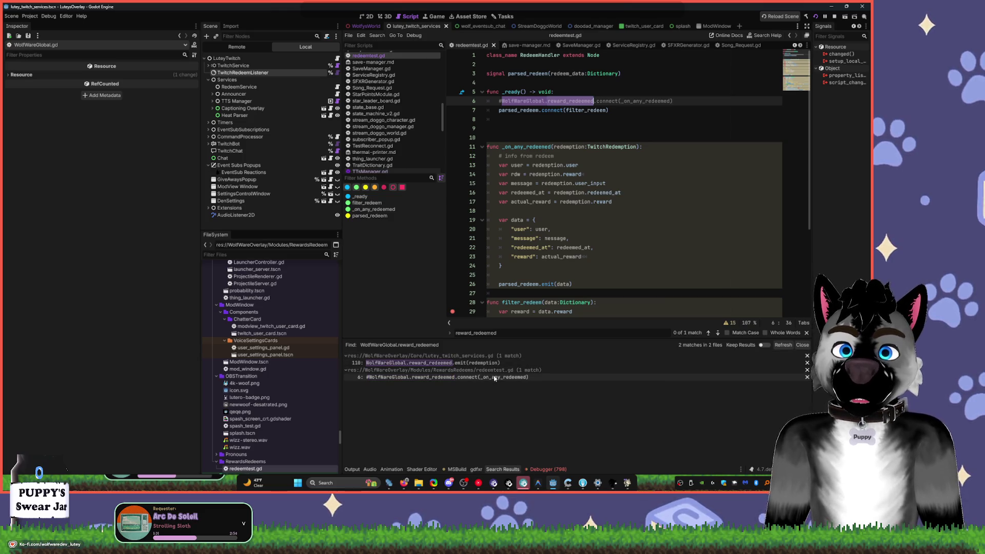
{"action": "left_click", "coordinate": [492, 377]}
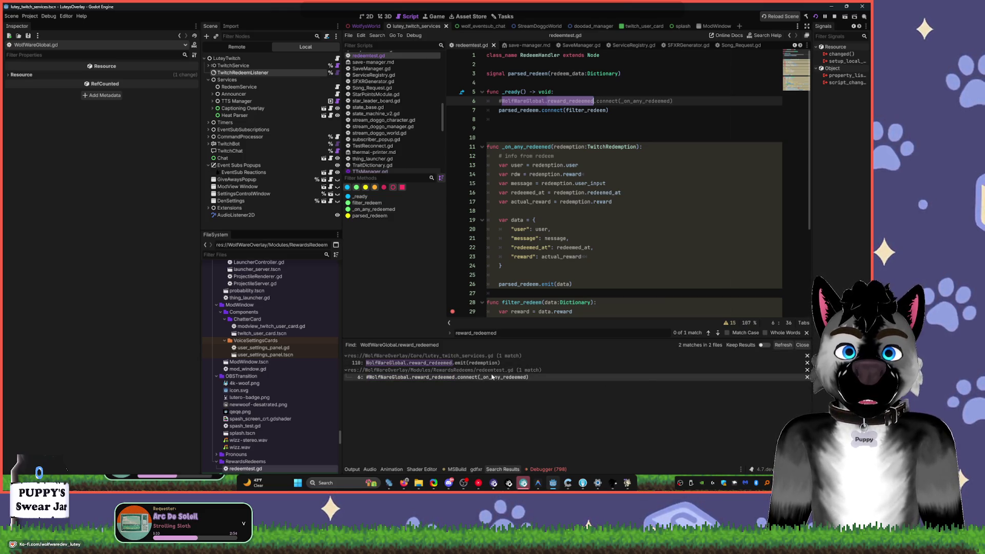
{"action": "left_click", "coordinate": [502, 101]}
{"action": "key", "text": "BackSpace"}
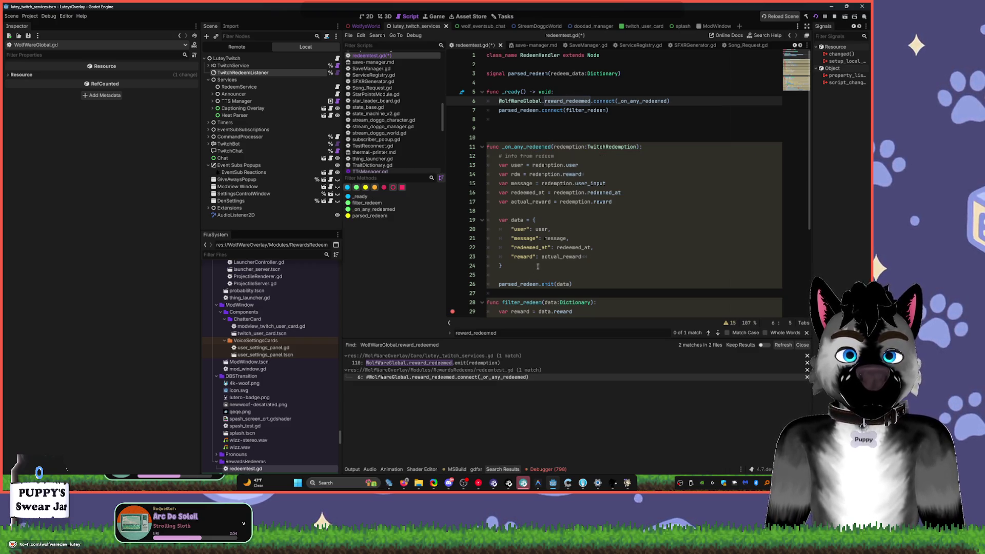
- Search all files for filter_redeem, finding the line 7 connection and line 28 definition
{"action": "scroll", "coordinate": [540, 263], "scroll_direction": "down", "scroll_amount": 2}
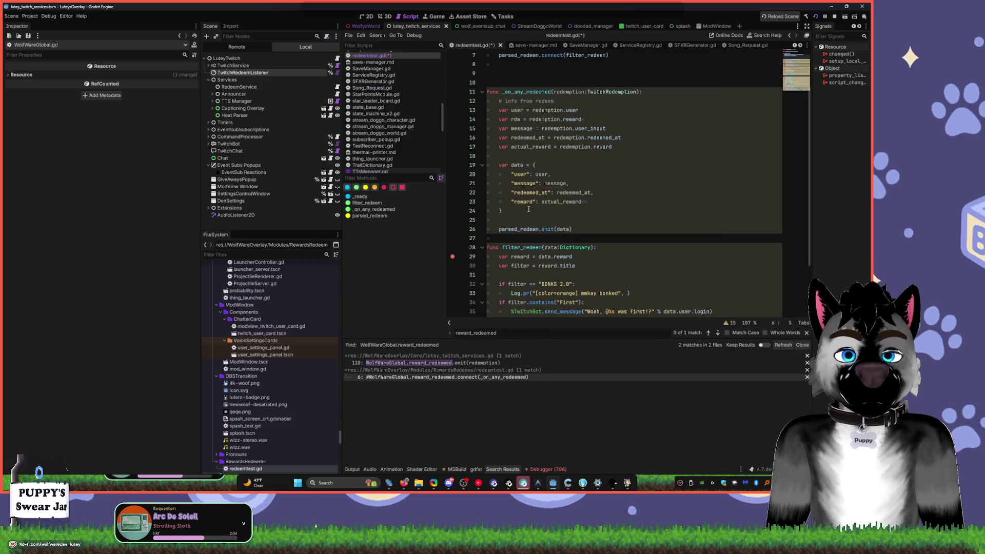
{"action": "double_click", "coordinate": [524, 248]}
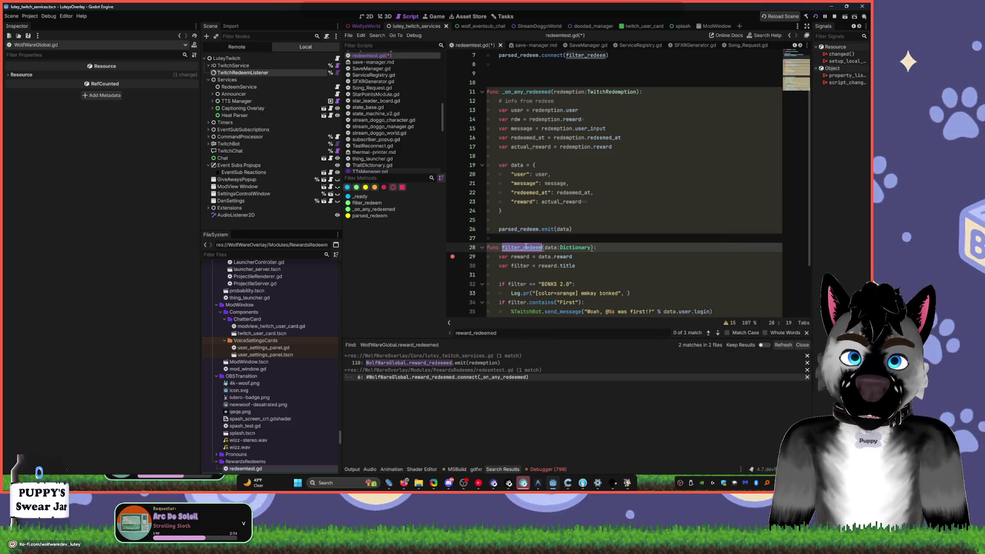
{"action": "key", "text": "ctrl+shift+f"}
{"action": "left_click", "coordinate": [435, 276]}
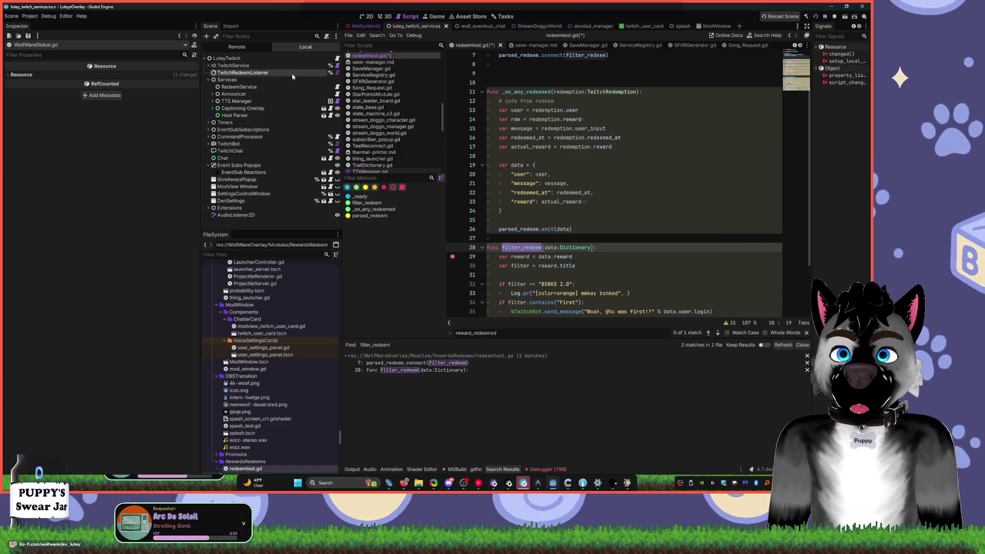
{"action": "right_click", "coordinate": [374, 56]}
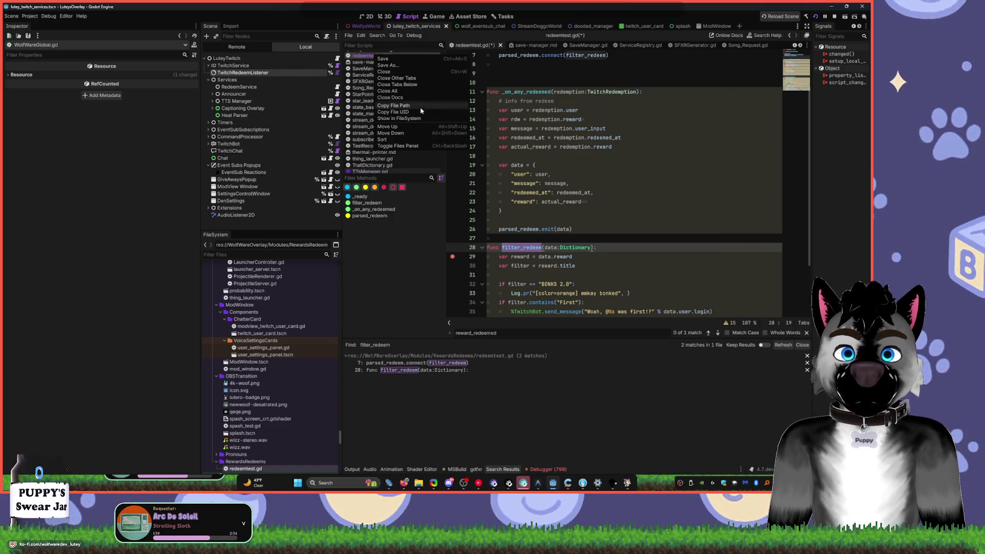
{"action": "left_click", "coordinate": [412, 120]}
{"action": "right_click", "coordinate": [361, 53]}
{"action": "left_click", "coordinate": [361, 55]}
{"action": "right_click", "coordinate": [361, 55]}
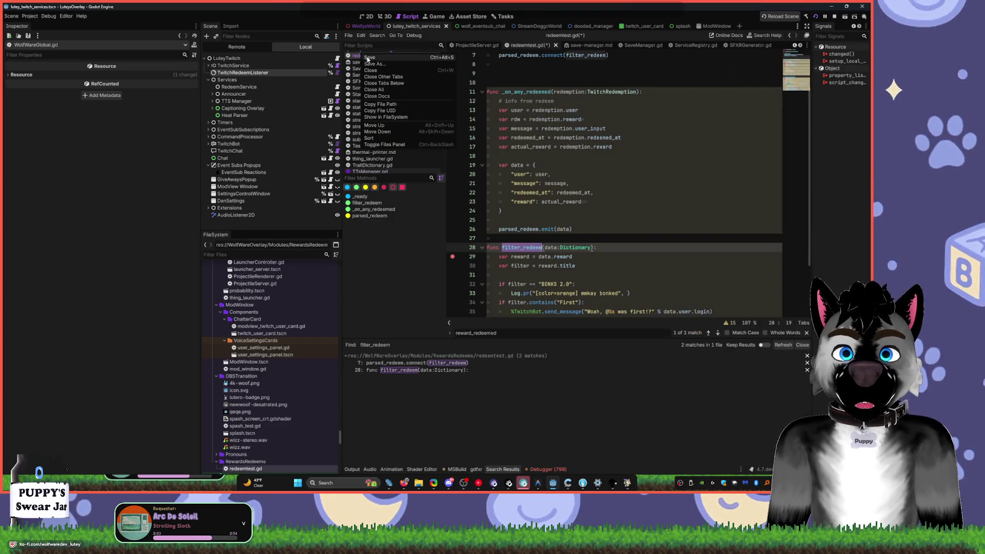
{"action": "left_click", "coordinate": [255, 473]}
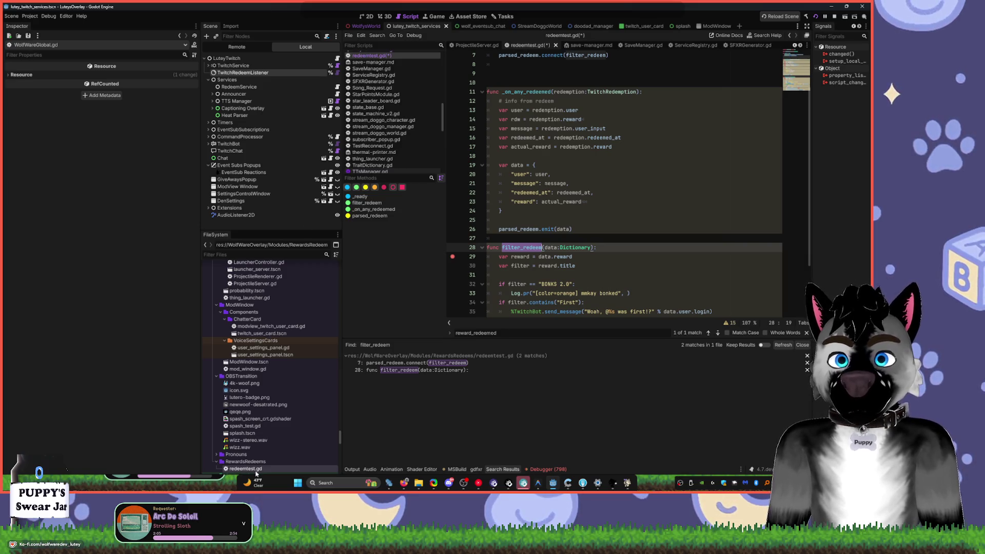
{"action": "right_click", "coordinate": [257, 472]}
{"action": "left_click", "coordinate": [305, 386]}
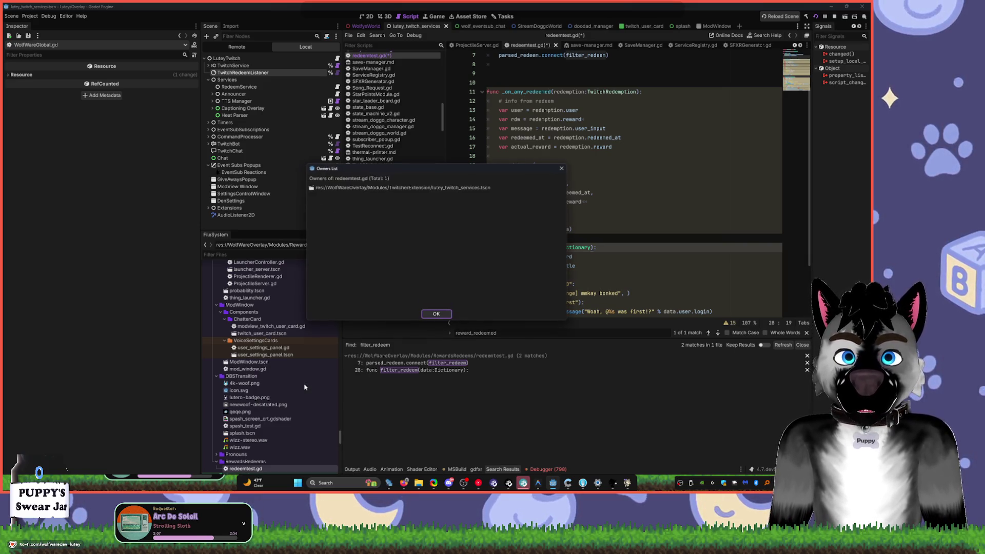
{"action": "left_click", "coordinate": [437, 312]}
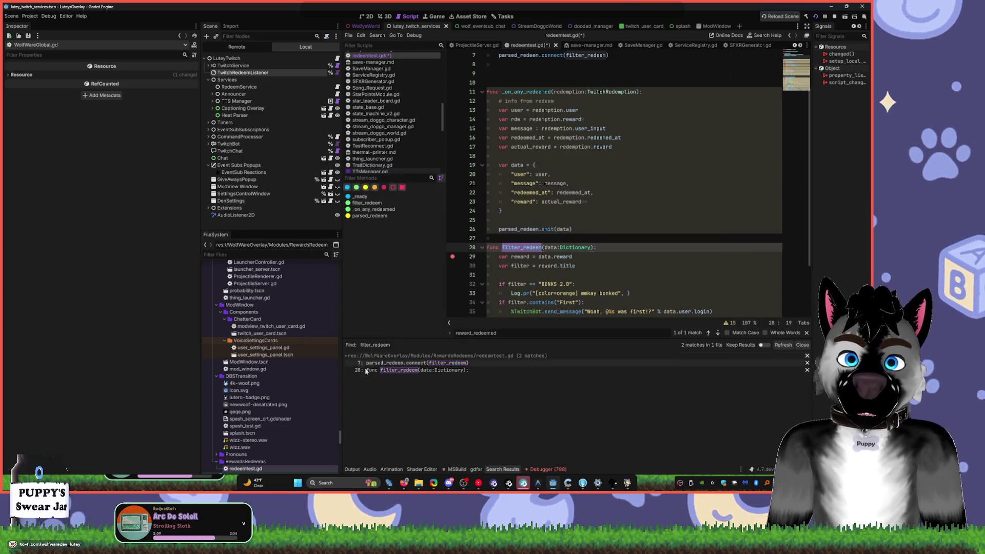
{"action": "right_click", "coordinate": [266, 470]}
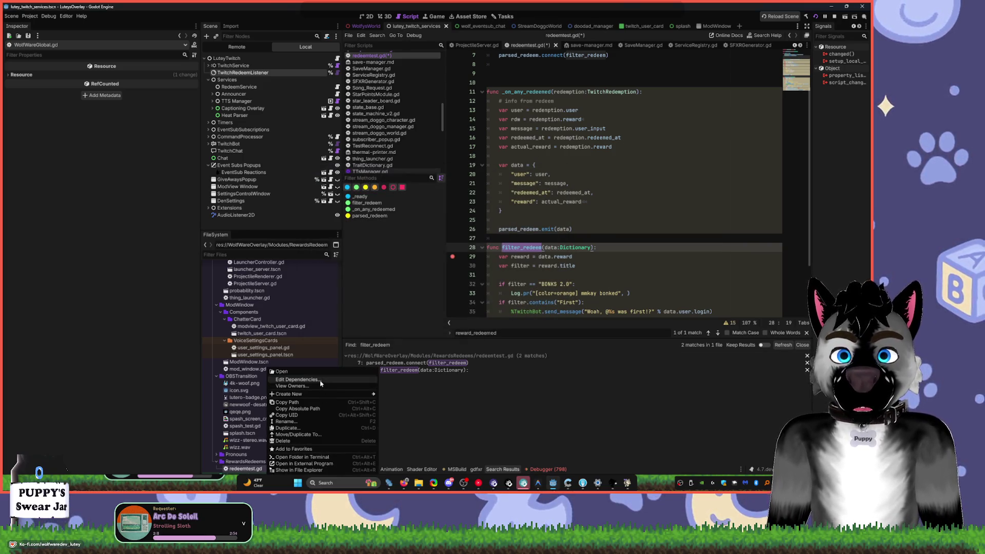
{"action": "left_click", "coordinate": [306, 379]}
{"action": "left_click", "coordinate": [435, 338]}
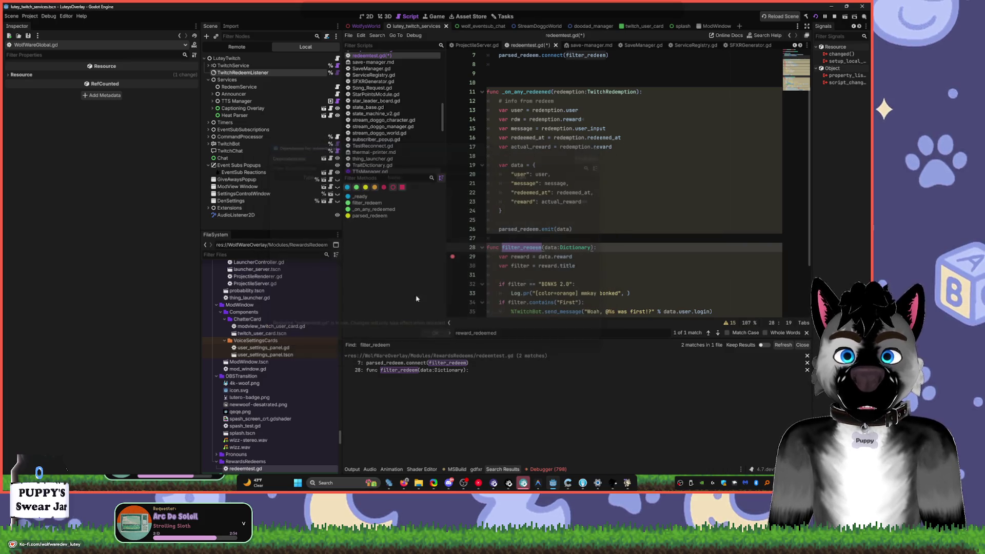
- Remove Bonks.tres from TwitchRedeemListener's Rewards to Listen, re-add it after First.tres, and stop the overlay
{"action": "left_click", "coordinate": [305, 73]}
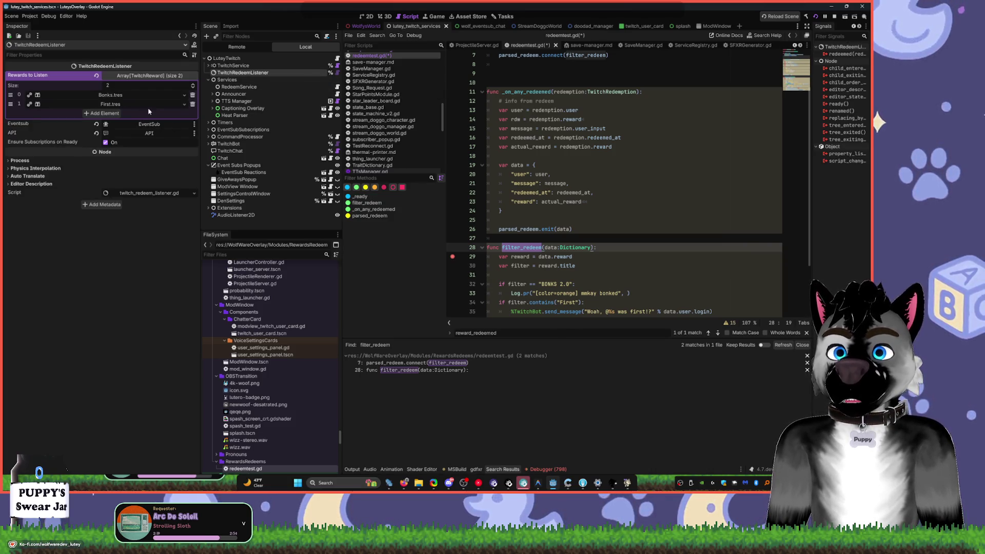
{"action": "left_click", "coordinate": [193, 96]}
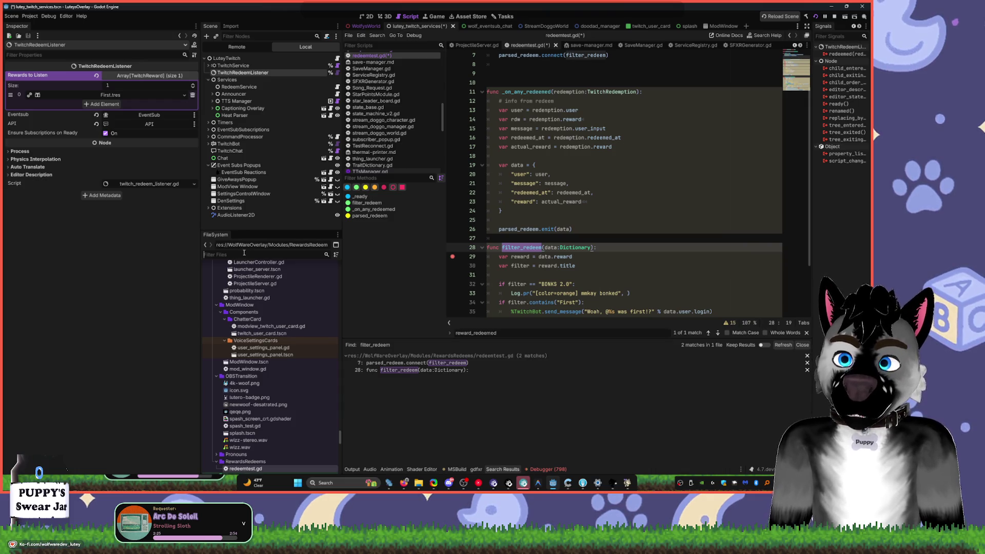
{"action": "type", "text": "bonk"}
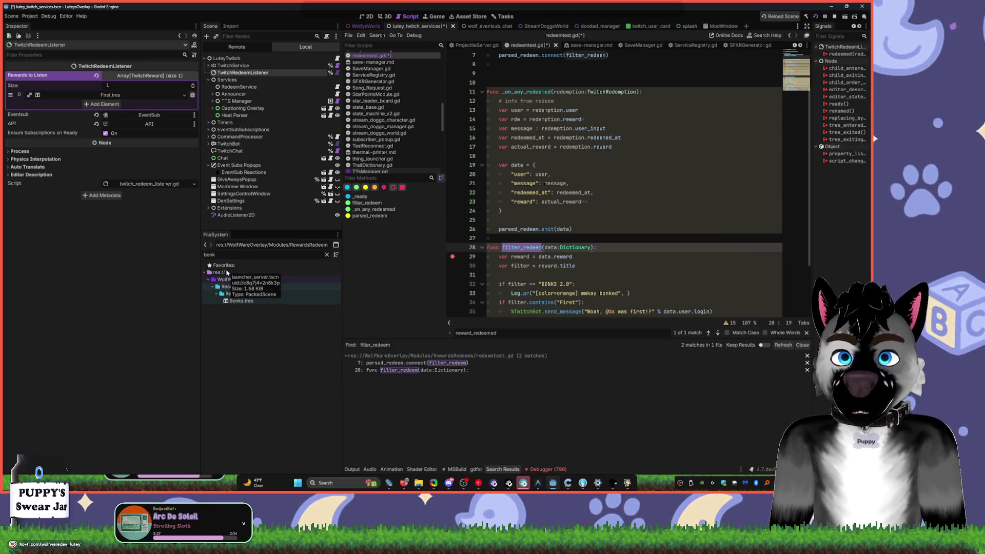
{"action": "mouse_move", "coordinate": [239, 301]}
{"action": "left_mouse_down"}
{"action": "mouse_move", "coordinate": [138, 100]}
{"action": "mouse_move", "coordinate": [141, 79]}
{"action": "left_mouse_up"}
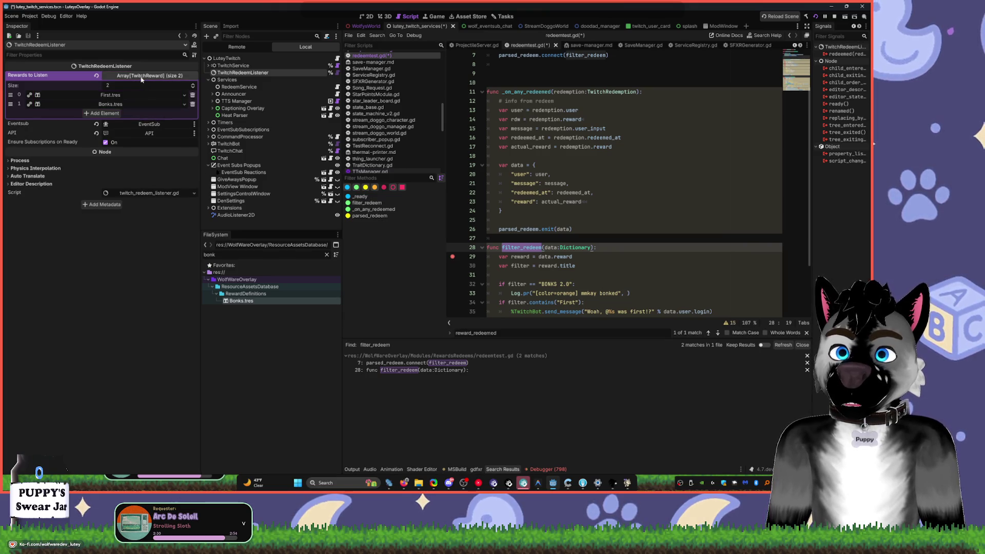
{"action": "left_click", "coordinate": [825, 16]}
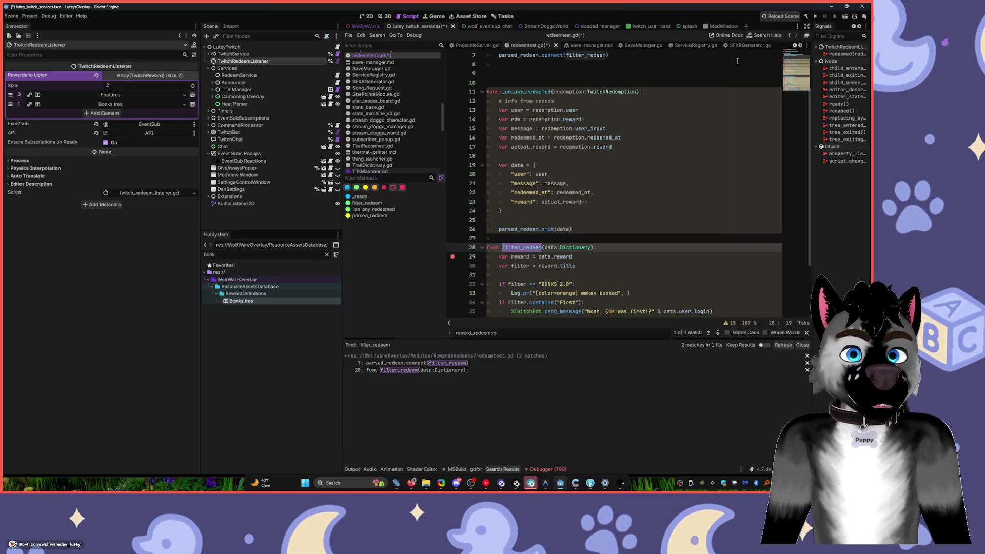
- Place the caret on line 39 of filter_redeem, then save and run the overlay project
{"action": "scroll", "coordinate": [593, 222], "scroll_direction": "down", "scroll_amount": 3}
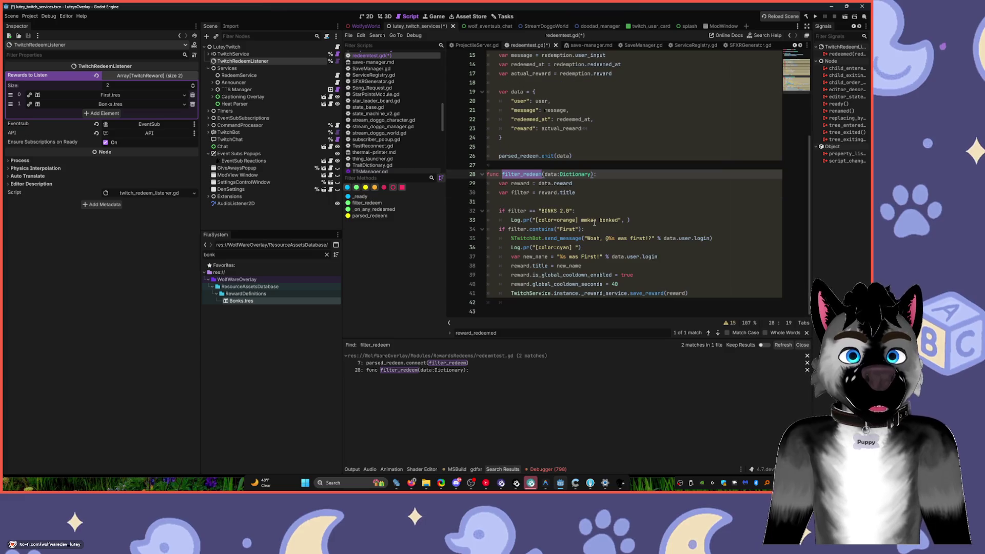
{"action": "left_click", "coordinate": [628, 275]}
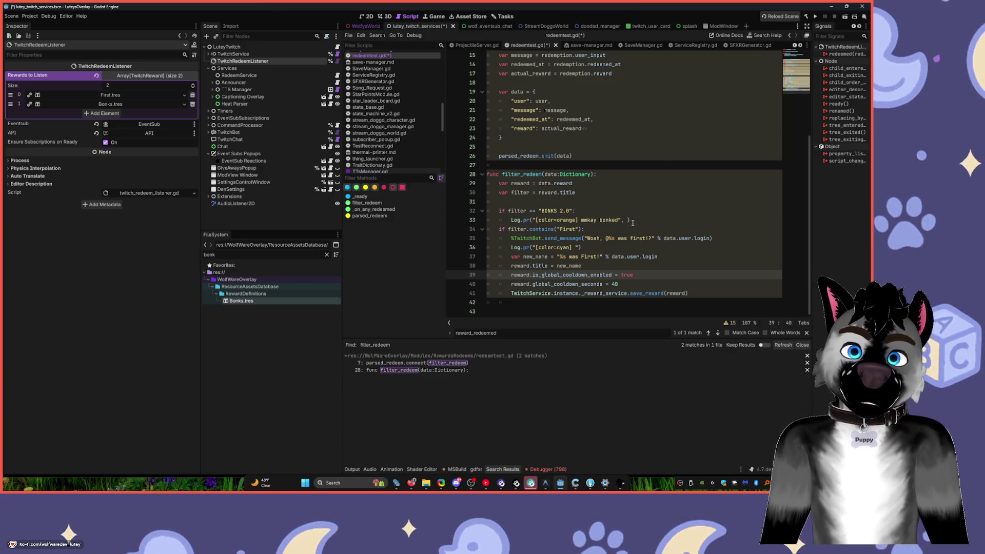
{"action": "left_click", "coordinate": [808, 17]}
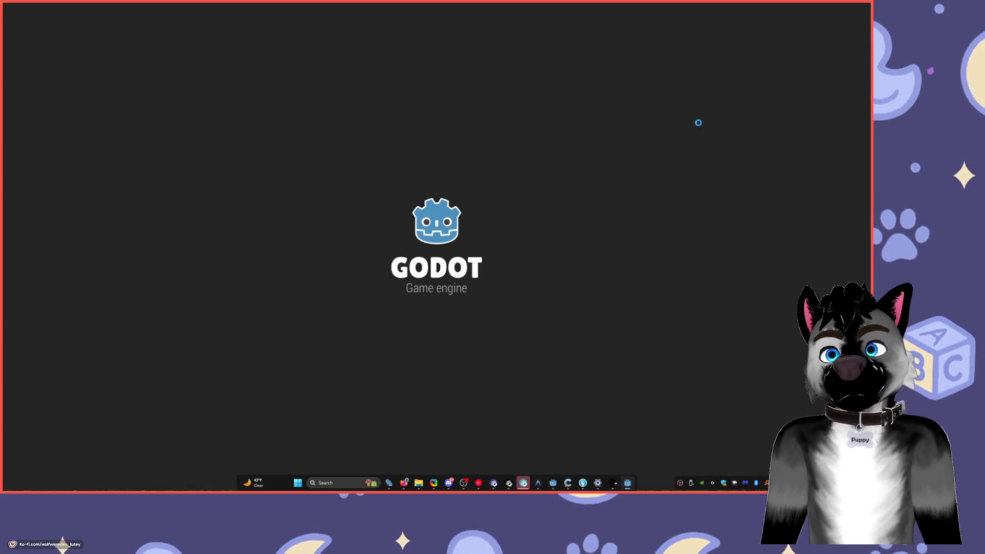
- Skip to the next YouTube Music track, then return to Godot and view redeemtest.gd from the top
{"action": "left_click", "coordinate": [479, 484]}
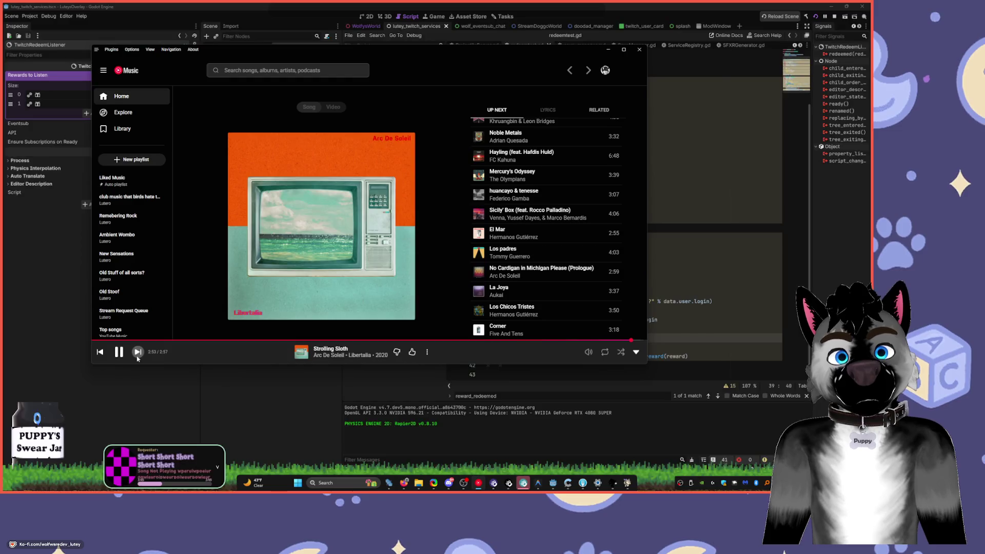
{"action": "left_click", "coordinate": [137, 352]}
{"action": "left_click", "coordinate": [294, 405]}
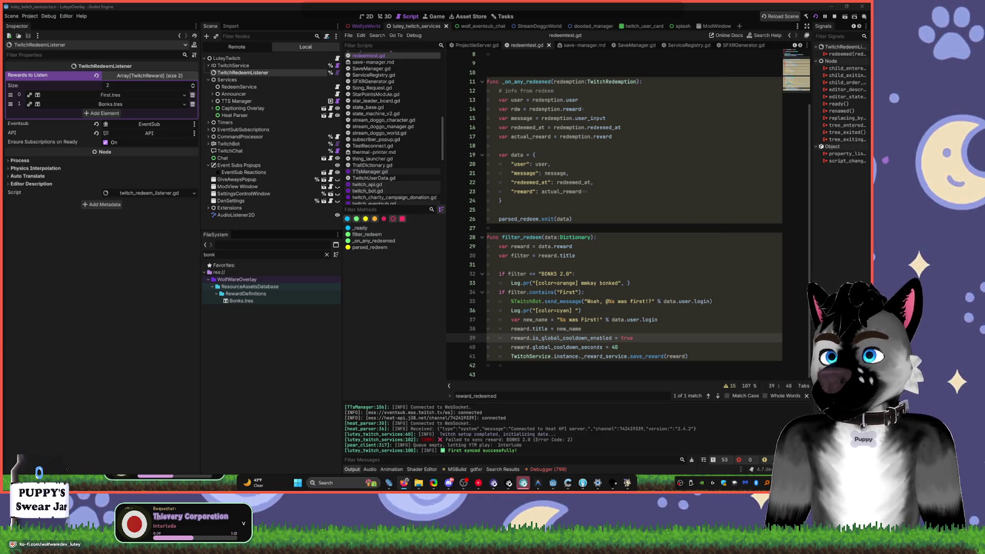
{"action": "scroll", "coordinate": [635, 264], "scroll_direction": "up", "scroll_amount": 3}
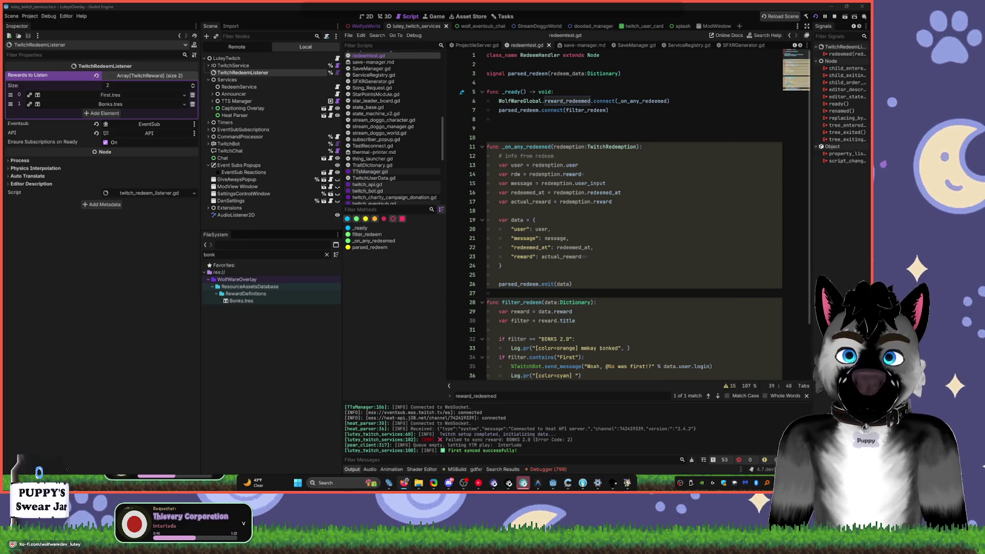
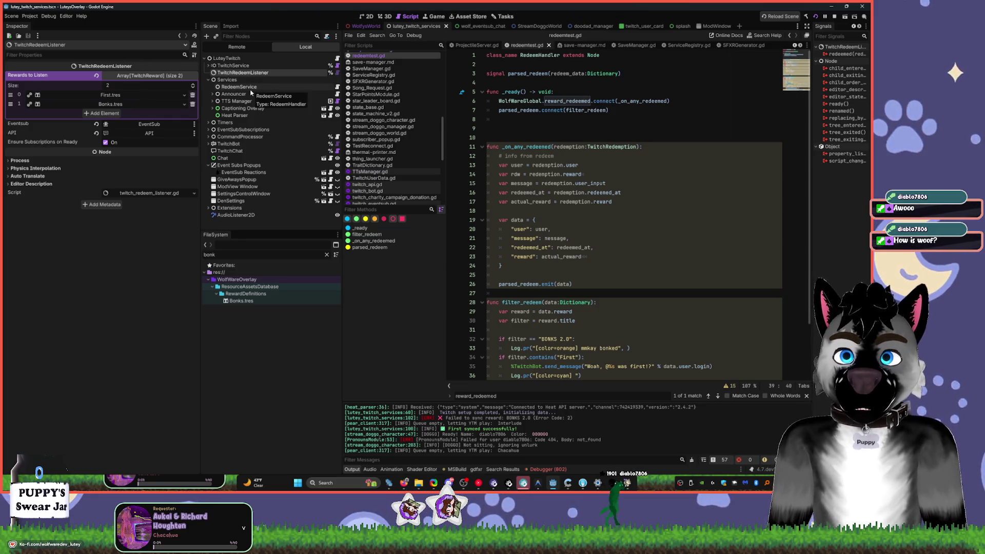
- Inspect the RedeemService, Services and Announcer nodes, then restore Godot to a smaller window
{"action": "left_click", "coordinate": [337, 87]}
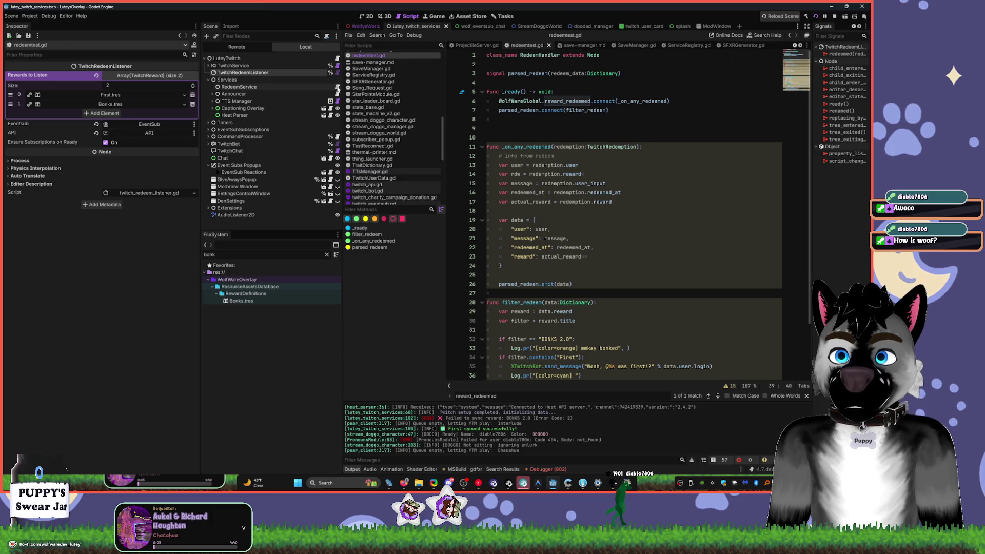
{"action": "left_click", "coordinate": [308, 86]}
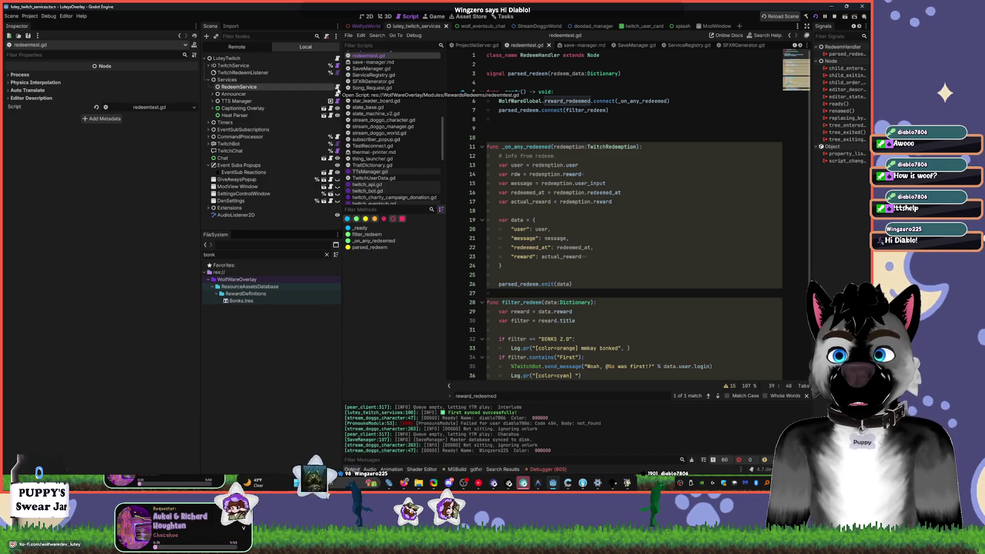
{"action": "left_click", "coordinate": [333, 80]}
{"action": "right_click", "coordinate": [333, 82]}
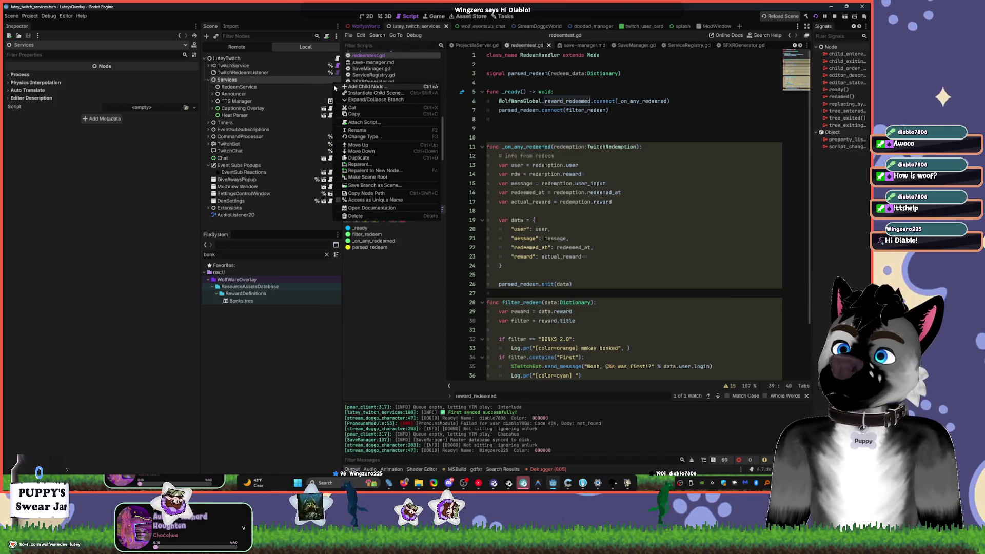
{"action": "left_click", "coordinate": [319, 82]}
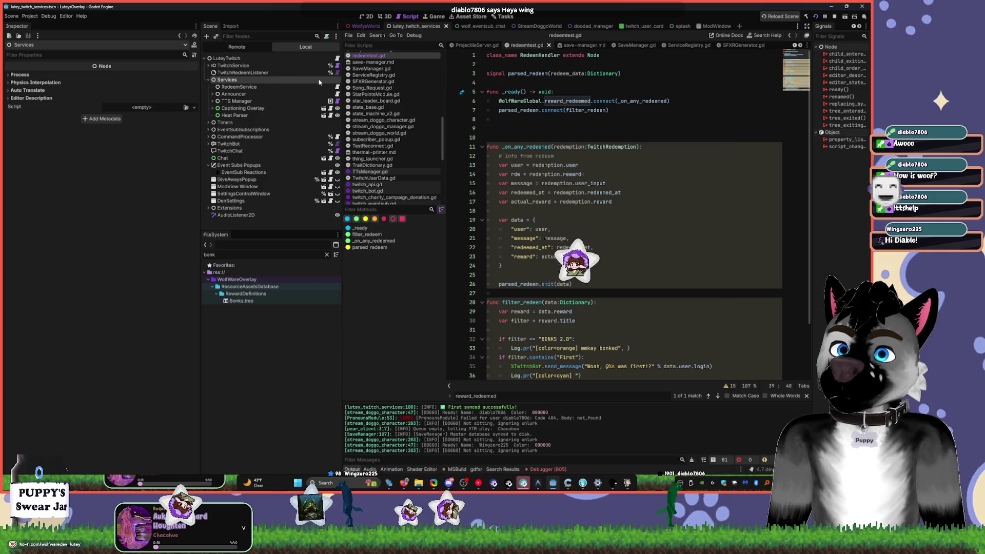
{"action": "left_click", "coordinate": [282, 93]}
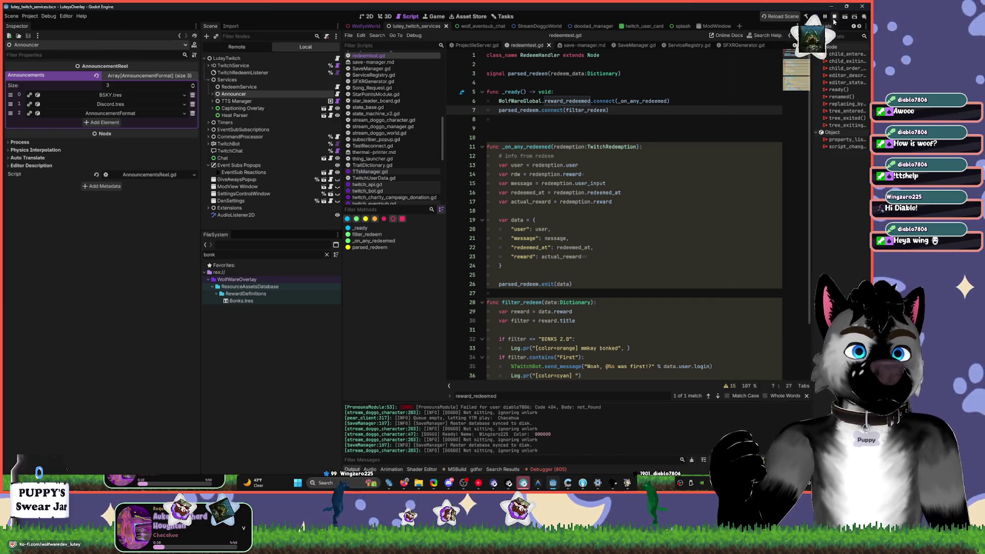
{"action": "mouse_move", "coordinate": [784, 8]}
{"action": "left_mouse_down"}
{"action": "mouse_move", "coordinate": [777, 98]}
{"action": "mouse_move", "coordinate": [776, 67]}
{"action": "mouse_move", "coordinate": [778, 94]}
{"action": "mouse_move", "coordinate": [732, 145]}
{"action": "left_mouse_up"}
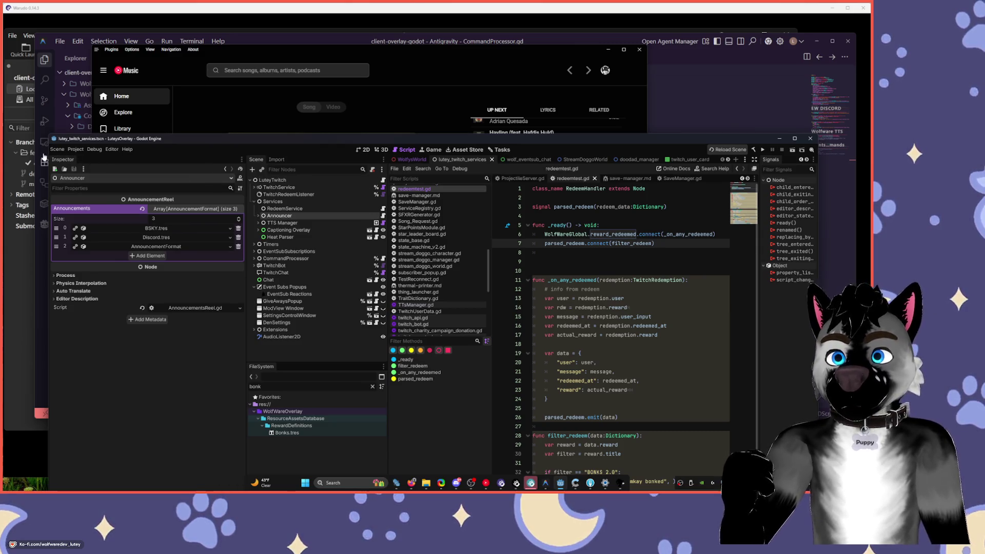
- Maximize the Godot editor window to fill the screen again
{"action": "left_click", "coordinate": [74, 150]}
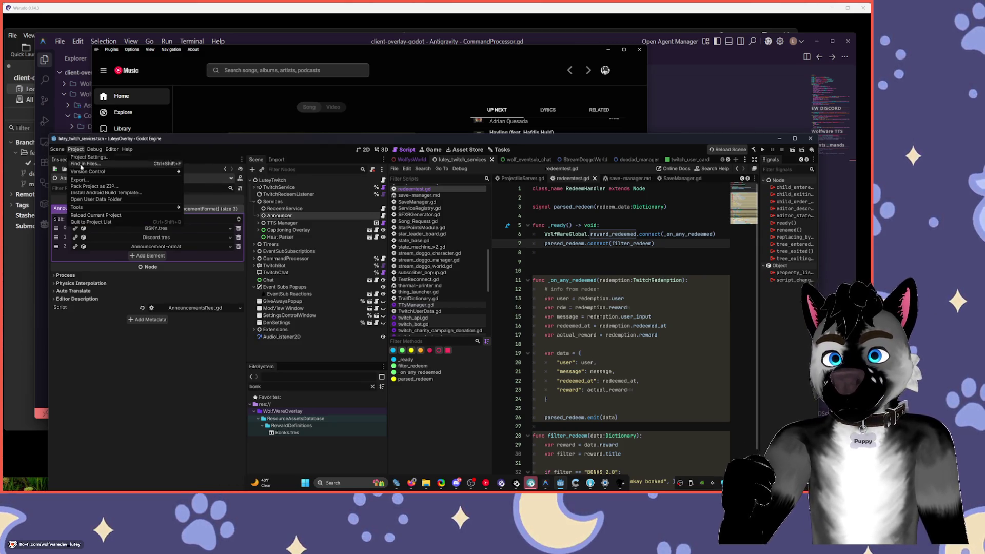
{"action": "left_click", "coordinate": [291, 143]}
{"action": "double_click", "coordinate": [291, 143]}
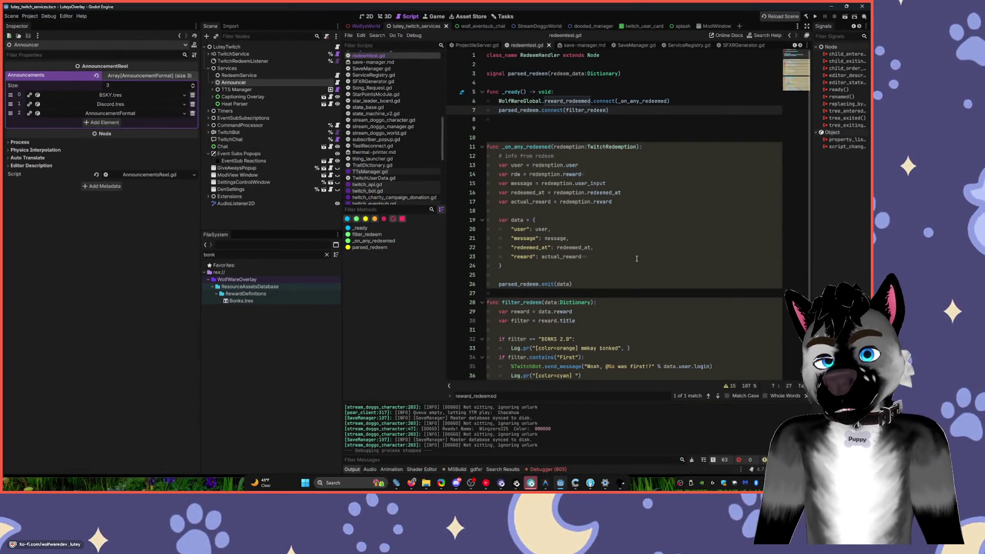
- Run the overlay project and reselect the RedeemService node to view redeemtest.gd
{"action": "left_click", "coordinate": [816, 17]}
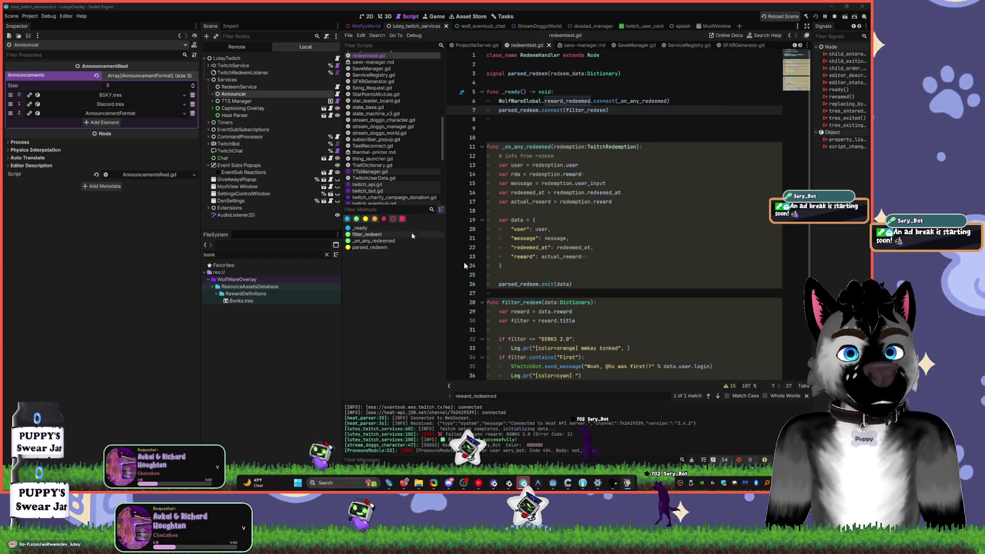
{"action": "left_click", "coordinate": [636, 257]}
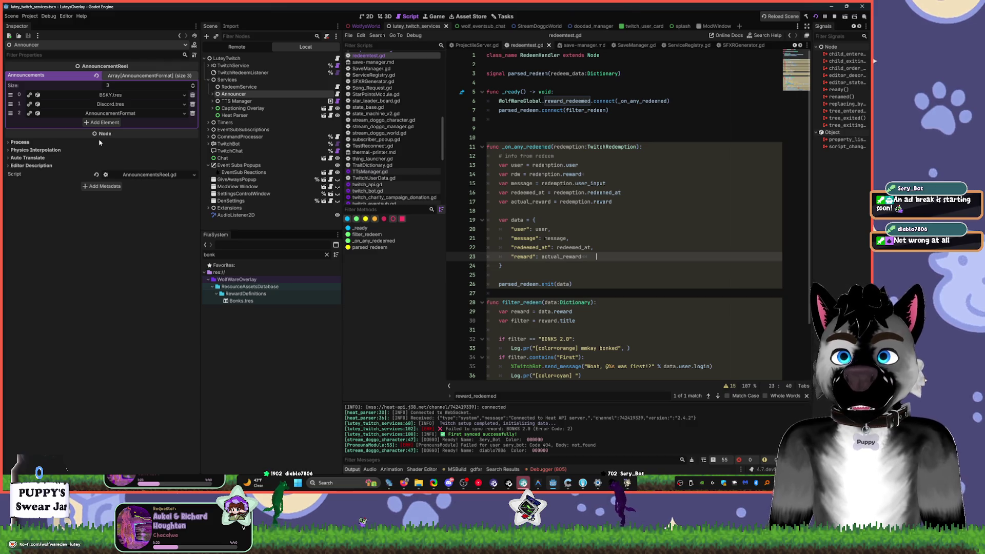
{"action": "left_click", "coordinate": [239, 87]}
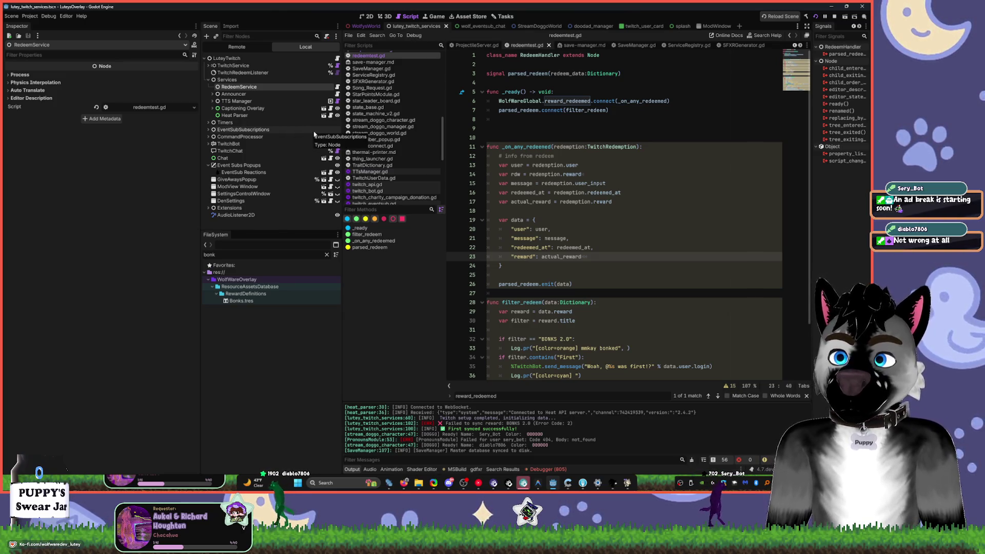
- Stop the project, breakpoint line 26 parsed_redeem.emit(data) in redeemtest.gd, and rerun it
{"action": "left_click", "coordinate": [834, 17]}
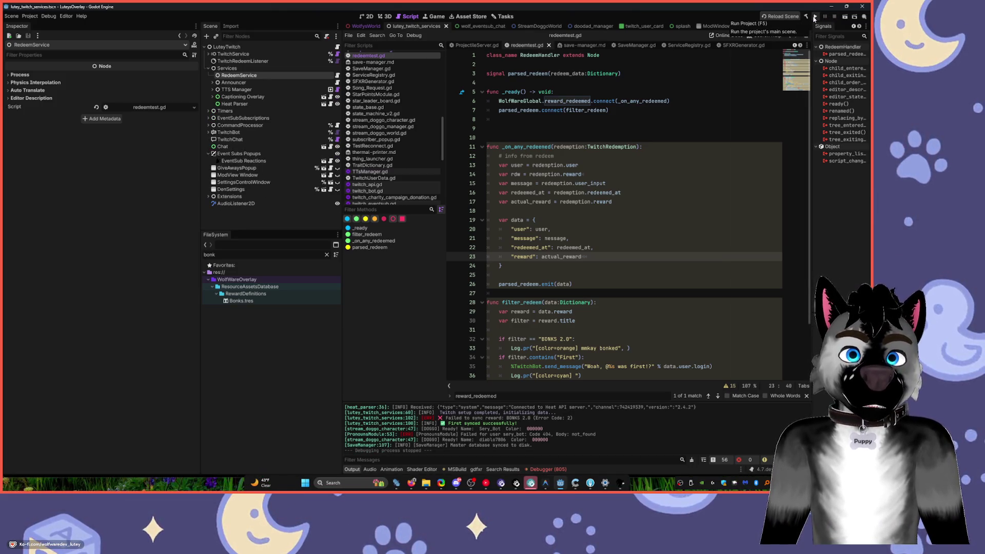
{"action": "scroll", "coordinate": [536, 279], "scroll_direction": "down", "scroll_amount": 2}
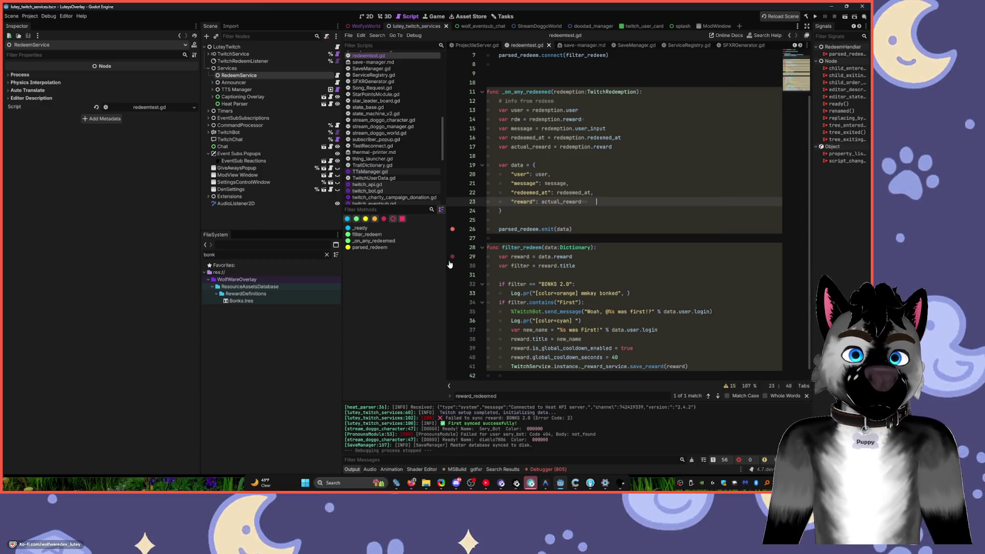
{"action": "left_click", "coordinate": [817, 18]}
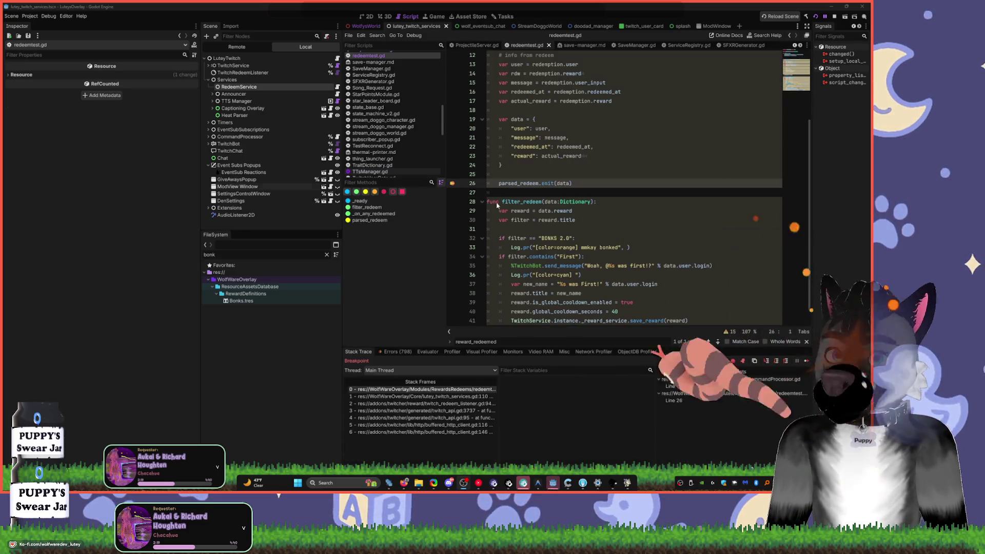
- Inspect the paused filter_redeem code with a narrower scene dock, then continue execution with F12
{"action": "left_click", "coordinate": [600, 203]}
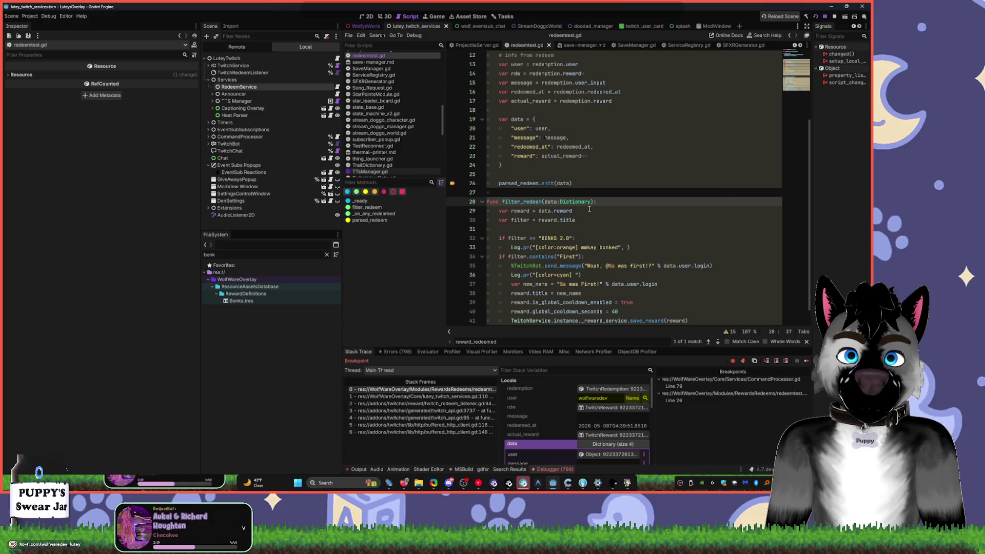
{"action": "mouse_move", "coordinate": [578, 205]}
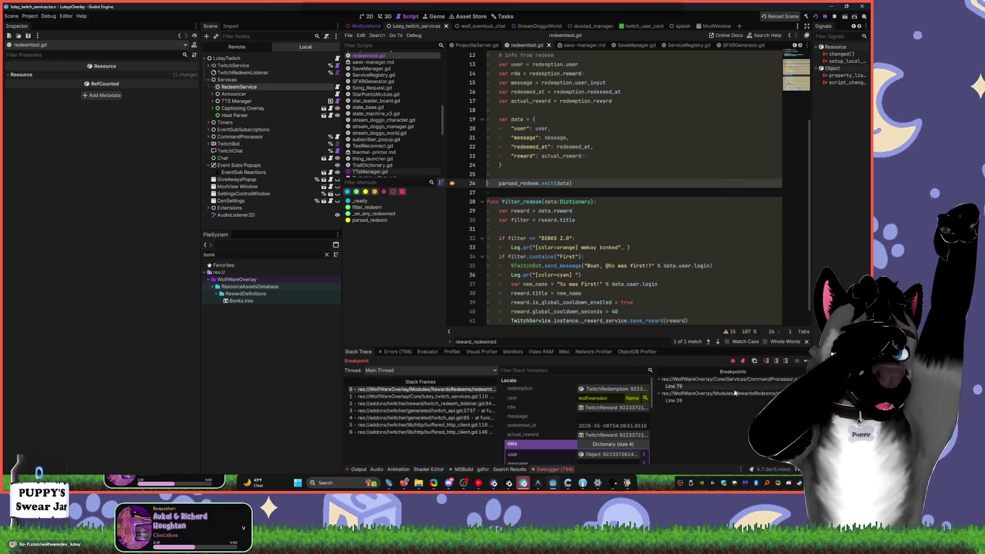
{"action": "mouse_move", "coordinate": [342, 338]}
{"action": "left_mouse_down"}
{"action": "mouse_move", "coordinate": [226, 361]}
{"action": "mouse_move", "coordinate": [67, 335]}
{"action": "left_mouse_up"}
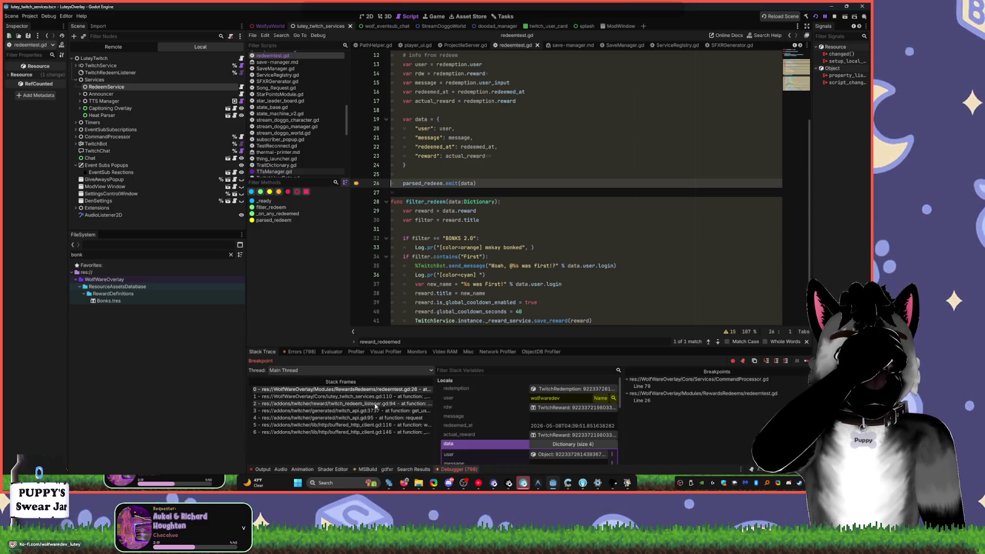
{"action": "scroll", "coordinate": [453, 302], "scroll_direction": "down", "scroll_amount": 1}
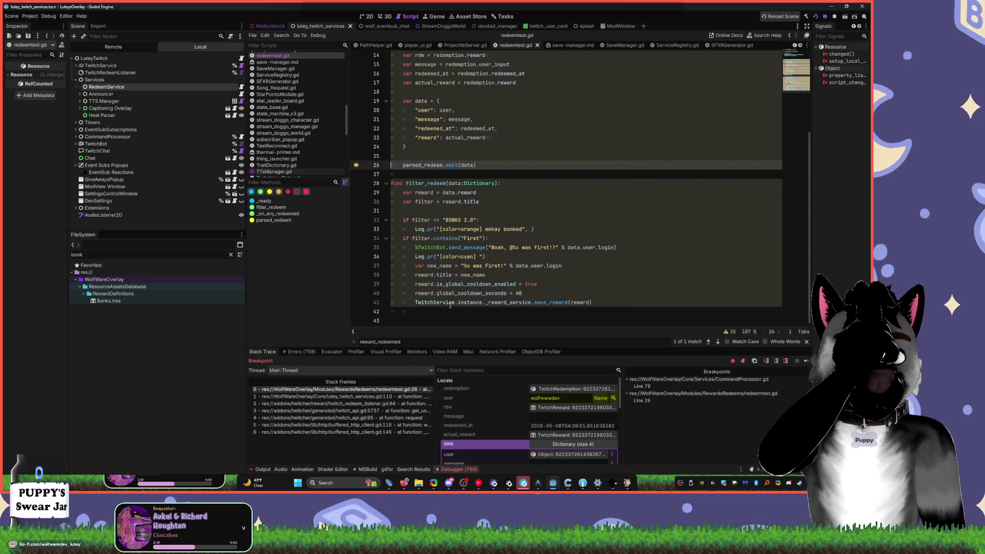
{"action": "mouse_move", "coordinate": [453, 302]}
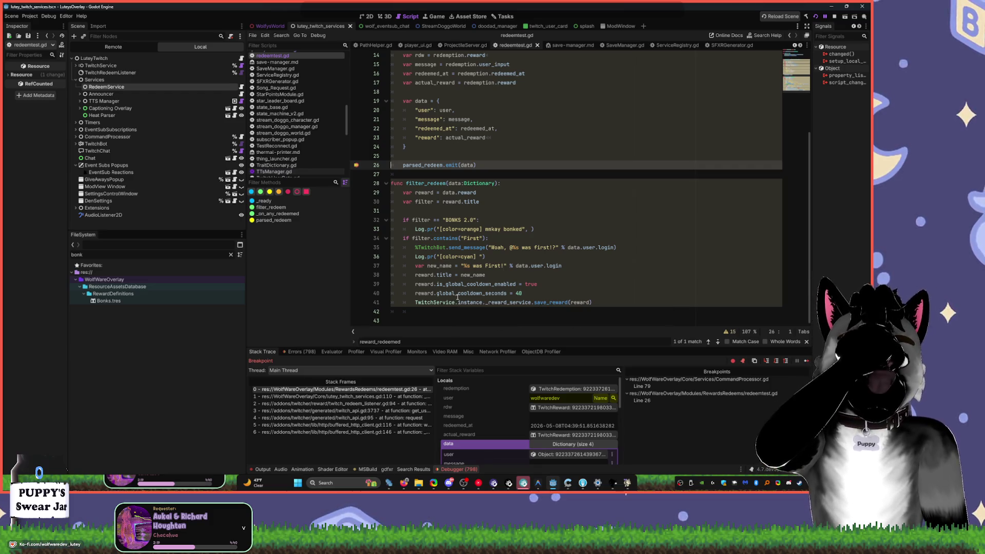
{"action": "scroll", "coordinate": [508, 406], "scroll_direction": "down", "scroll_amount": 2}
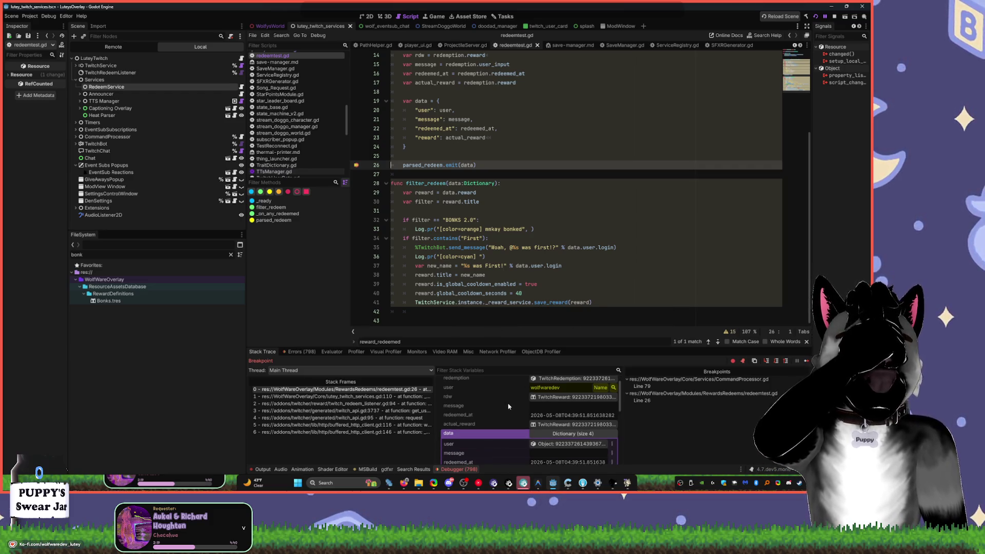
{"action": "scroll", "coordinate": [508, 406], "scroll_direction": "down", "scroll_amount": 2}
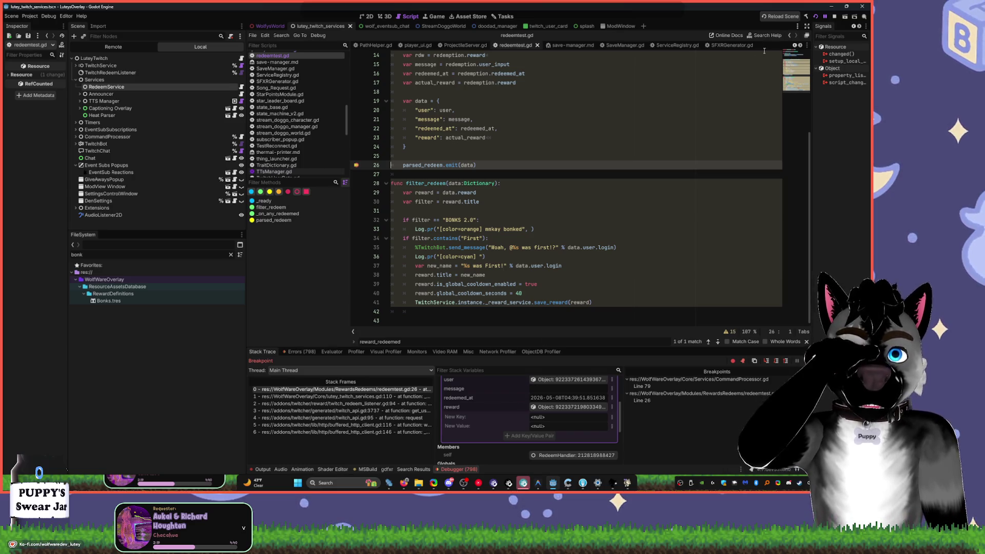
{"action": "left_click", "coordinate": [564, 229]}
{"action": "key", "text": "F12"}
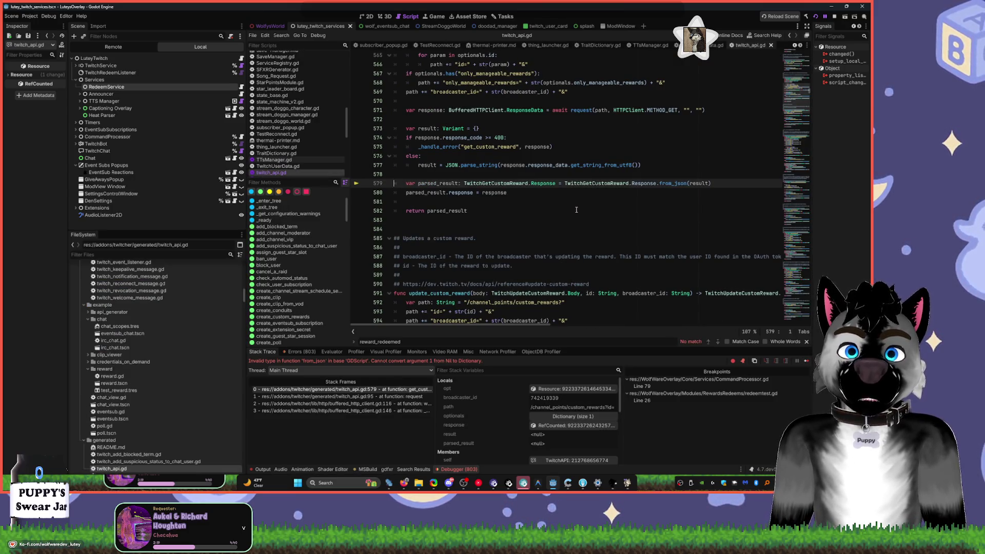
- Continue three more times past update_custom_reward until send_message in twitch_bot.gd halts at line 103
{"action": "left_click", "coordinate": [579, 209]}
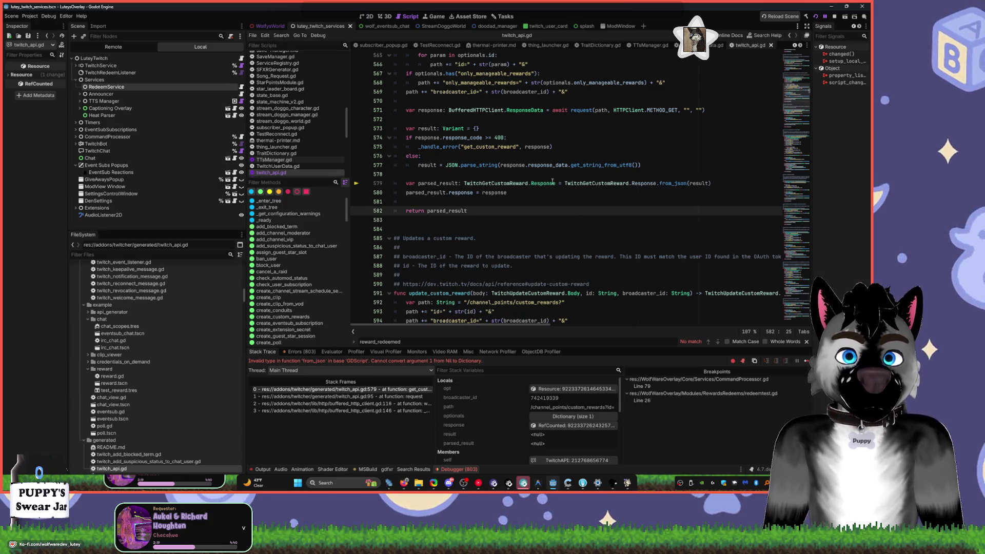
{"action": "key", "text": "F12"}
{"action": "key", "text": "F12"}
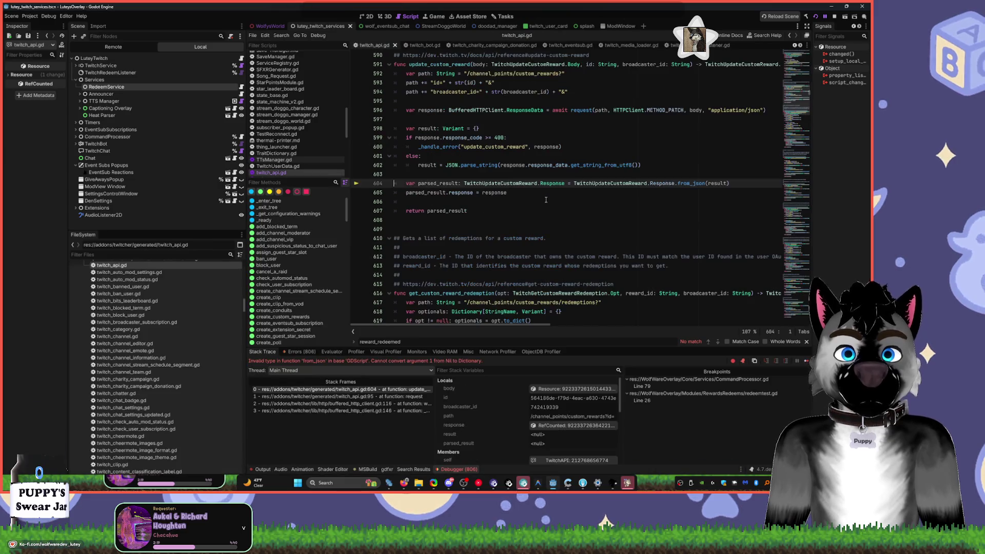
{"action": "key", "text": "F12"}
{"action": "key", "text": "F12"}
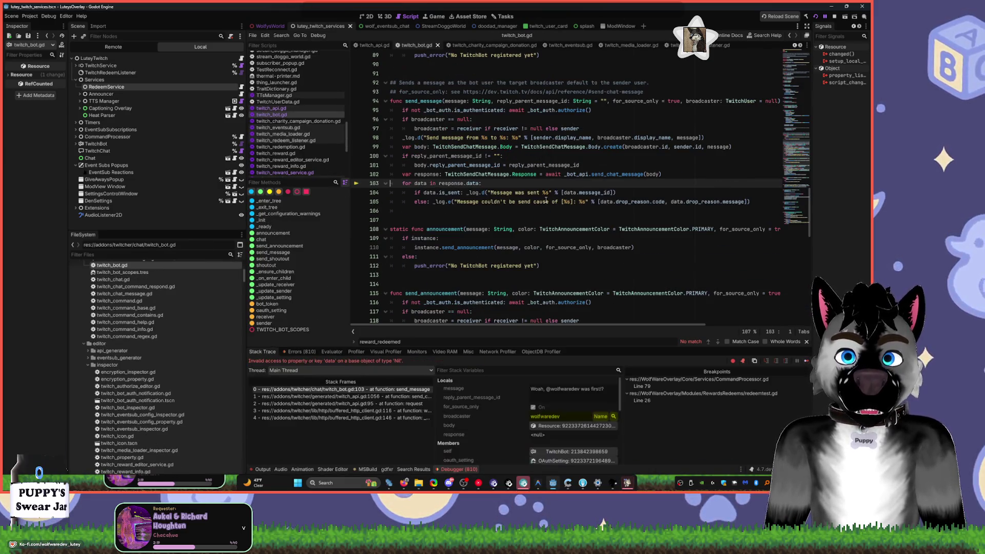
{"action": "key", "text": "F12"}
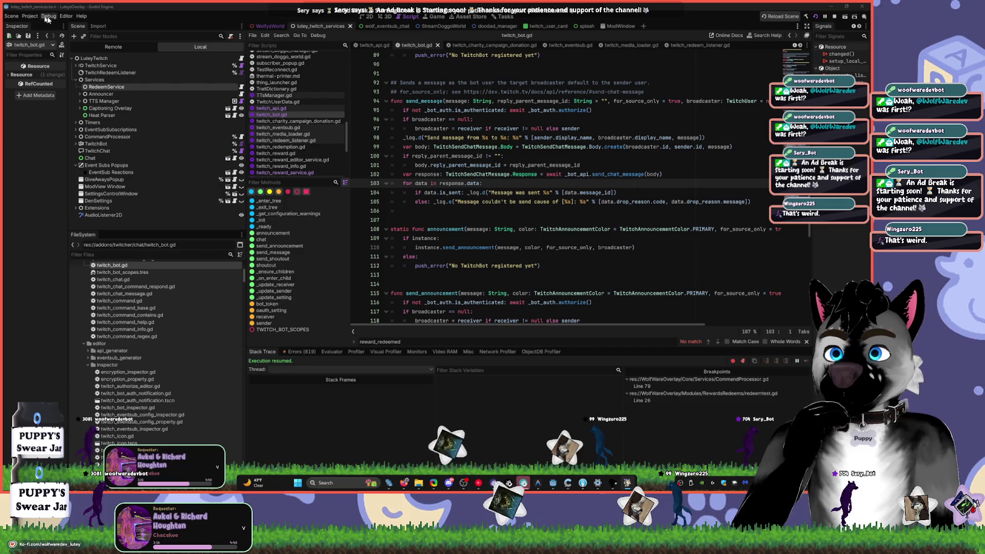
- Reload the current project from the Project menu and confirm the reload
{"action": "left_click", "coordinate": [585, 193]}
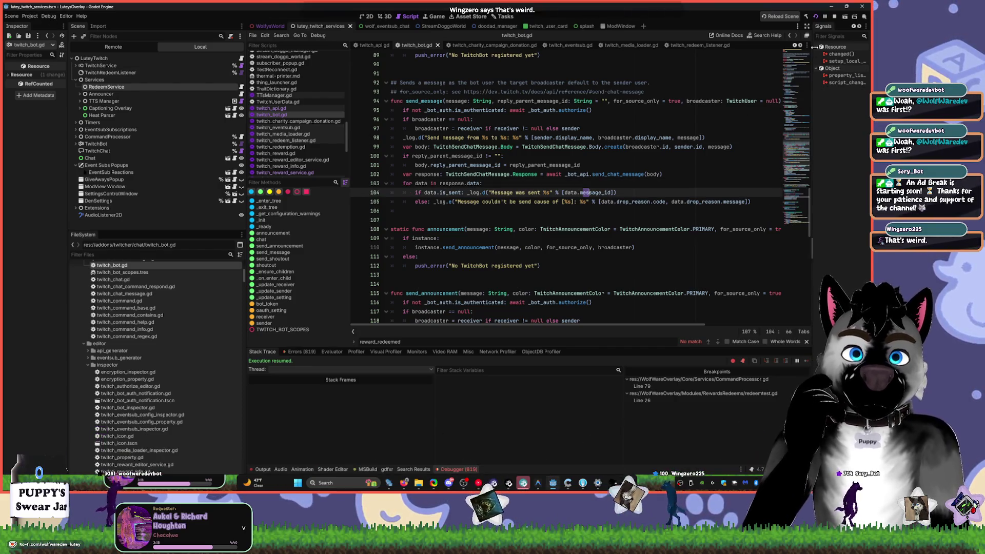
{"action": "left_click", "coordinate": [30, 16]}
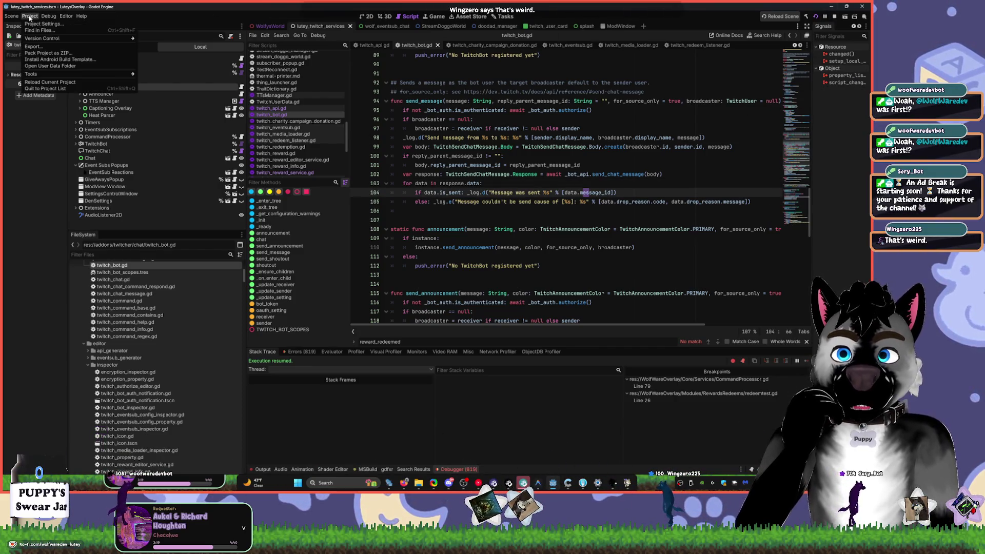
{"action": "left_click", "coordinate": [49, 83]}
{"action": "left_click", "coordinate": [408, 253]}
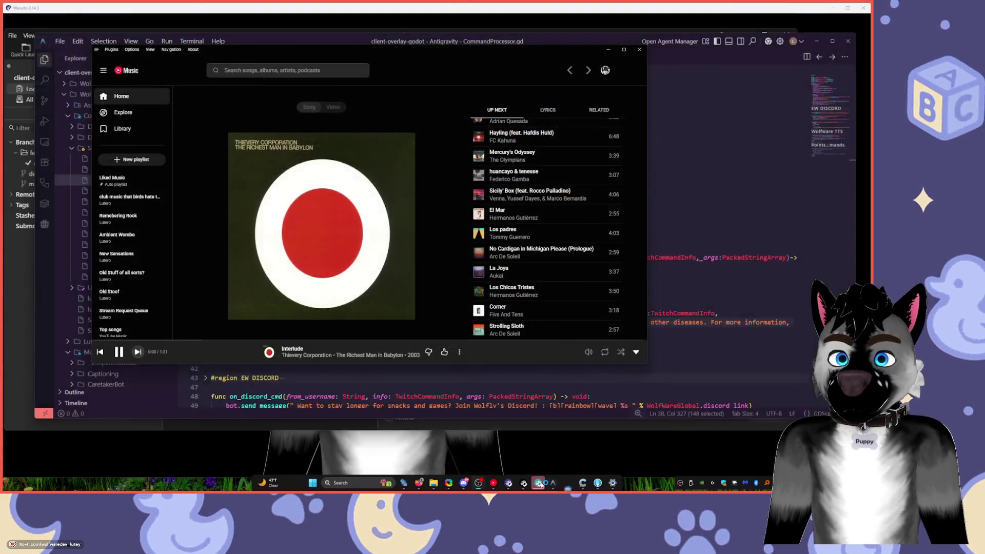
{"action": "mouse_move", "coordinate": [548, 484]}
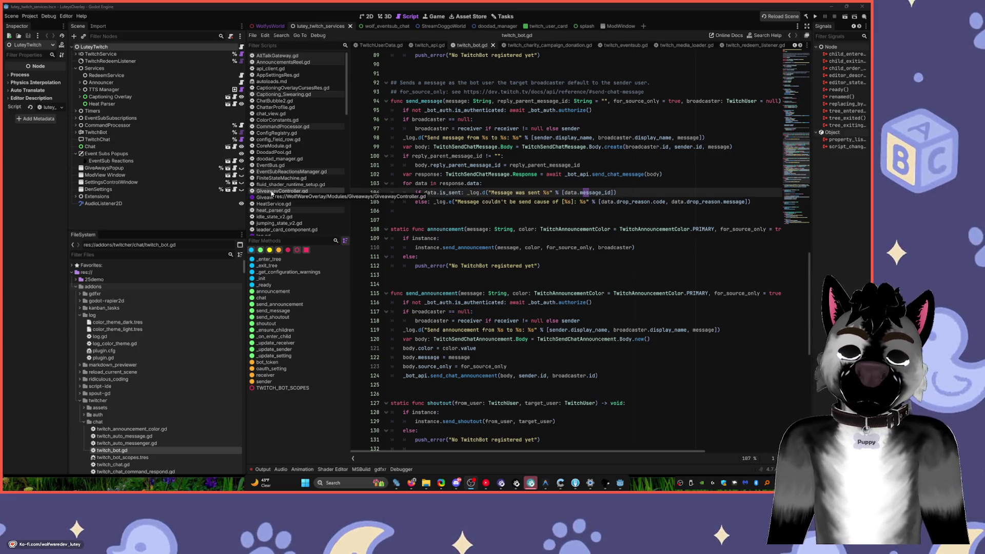
- Open GiveawayController.gd, run the overlay project, and return to the Godot editor
{"action": "left_click", "coordinate": [272, 191]}
{"action": "right_click", "coordinate": [272, 192]}
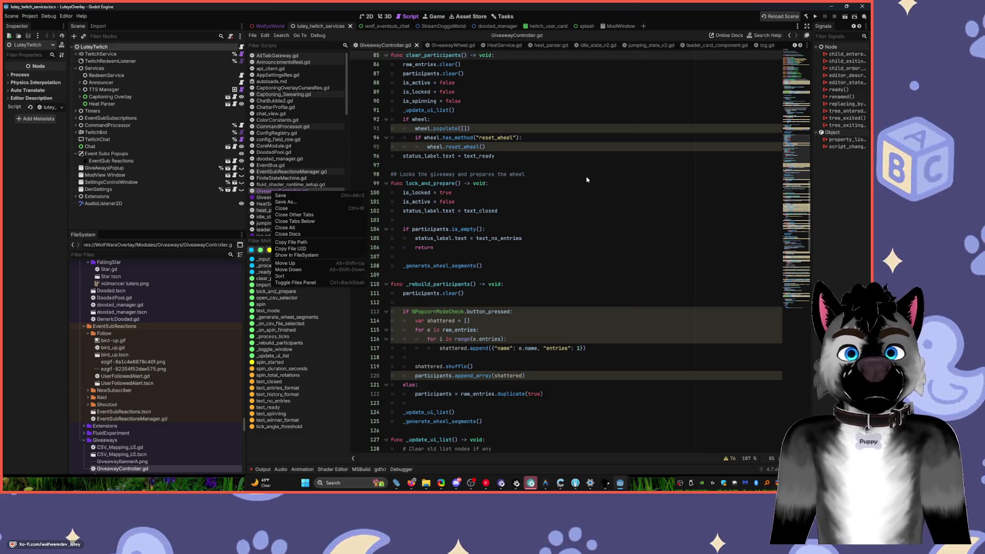
{"action": "left_click", "coordinate": [585, 80]}
{"action": "left_click", "coordinate": [815, 16]}
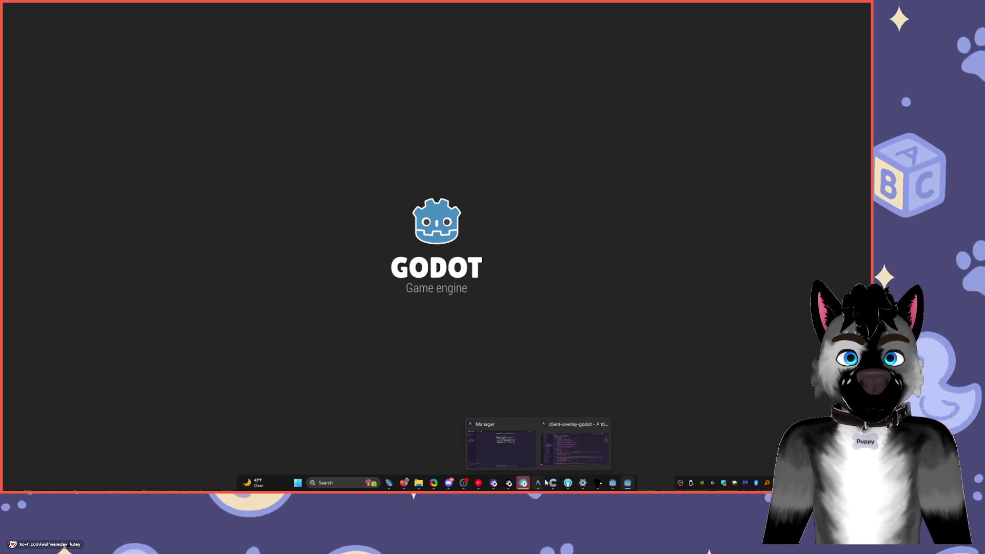
{"action": "left_click", "coordinate": [613, 482]}
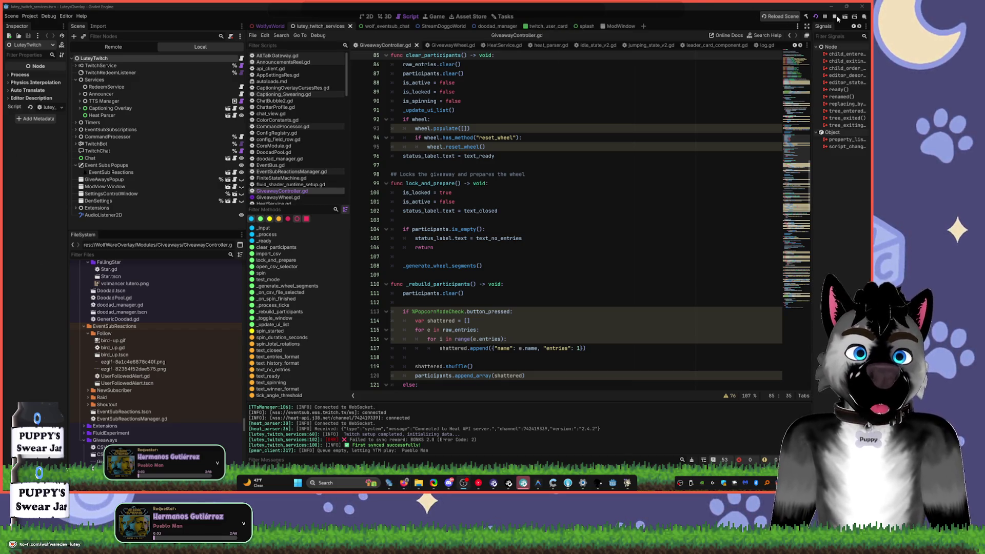
- Rebuild and rerun the overlay with F5 so the log records the BONKS 2.0 redemption
{"action": "left_click", "coordinate": [441, 247]}
{"action": "key", "text": "F5"}
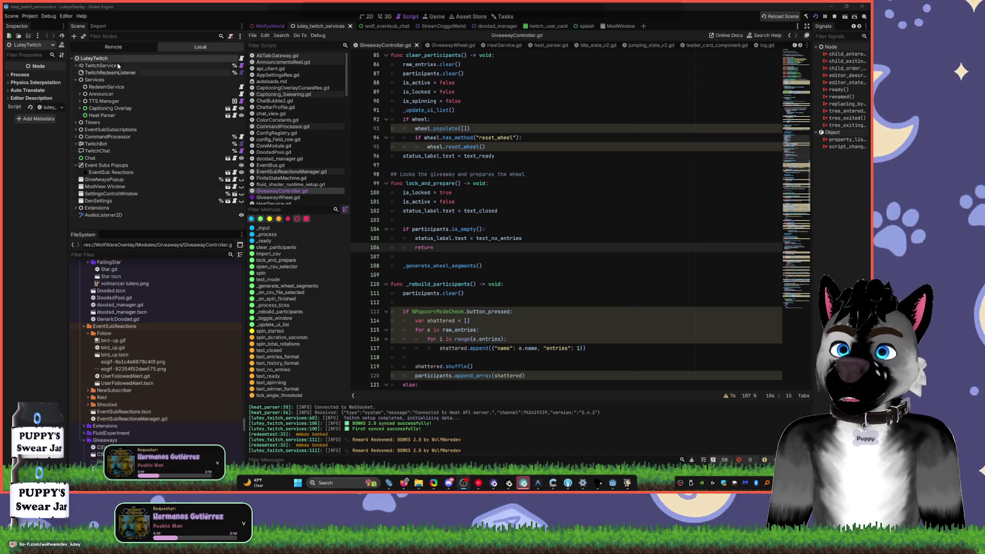
- Select TwitchRedeemListener, then open twitch_service.gd and lutey_twitch_services.gd
{"action": "scroll", "coordinate": [435, 146], "scroll_direction": "up", "scroll_amount": 7}
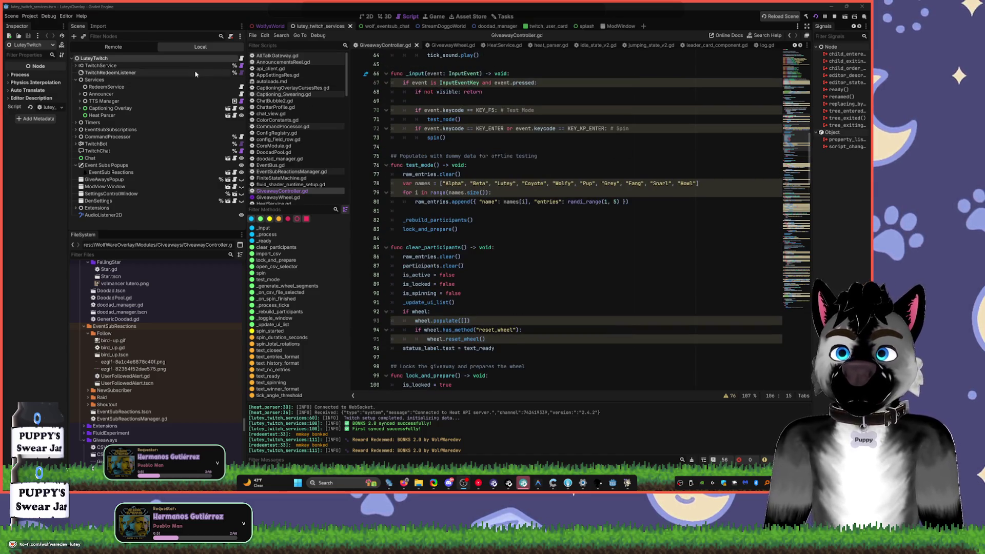
{"action": "left_click", "coordinate": [216, 73]}
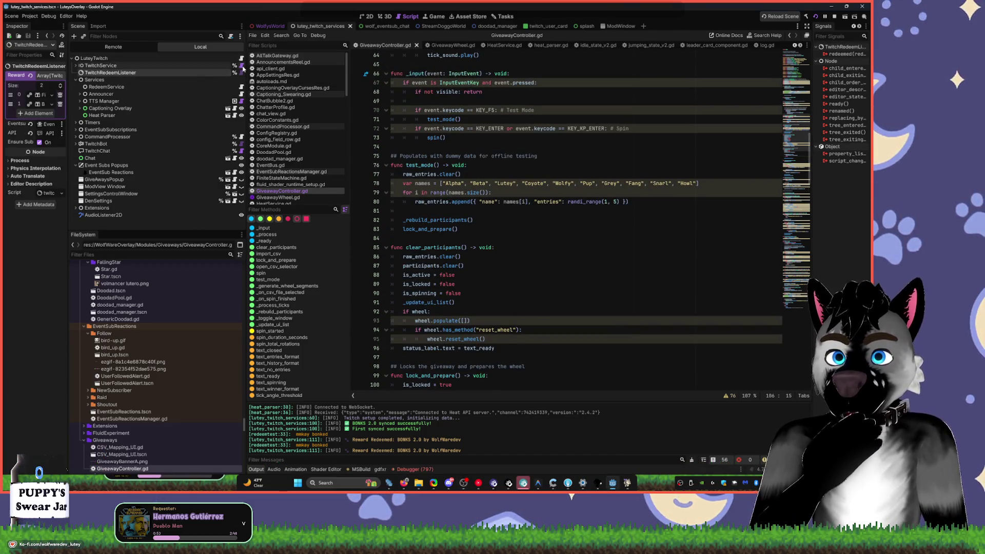
{"action": "left_click", "coordinate": [241, 65]}
{"action": "scroll", "coordinate": [480, 149], "scroll_direction": "up", "scroll_amount": 4}
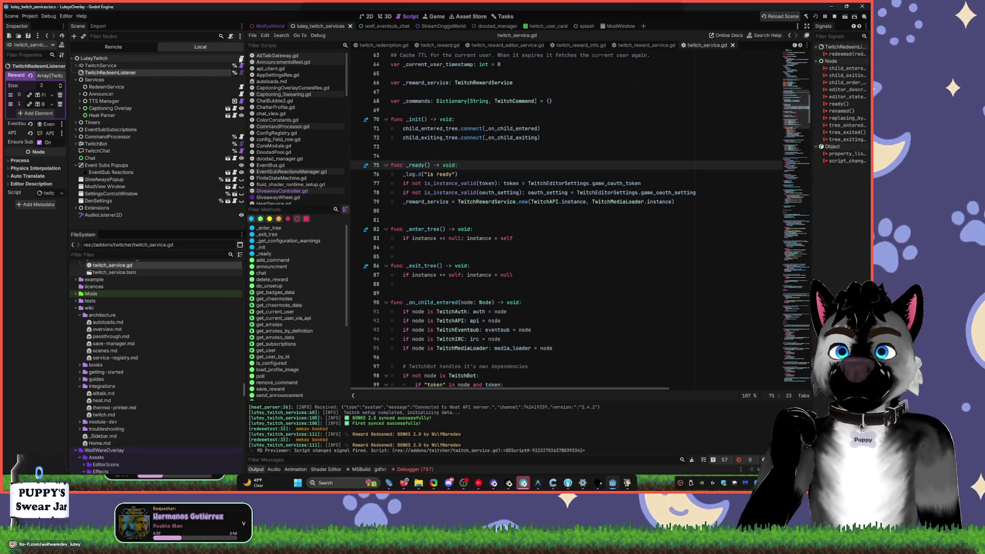
{"action": "left_click", "coordinate": [235, 72]}
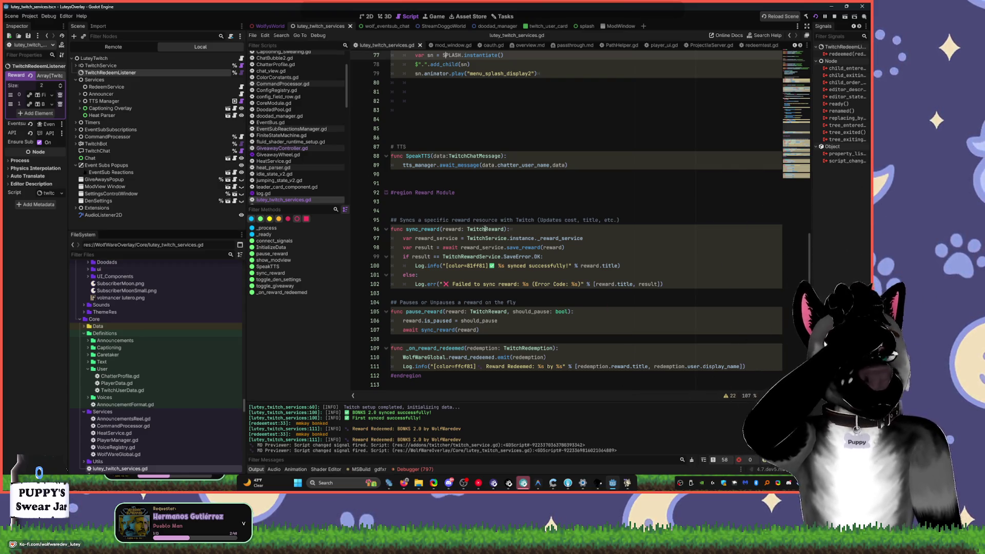
- Examine TwitchRewardService and the reward_redeemed emit on line 110 in _on_reward_redeemed
{"action": "double_click", "coordinate": [476, 256]}
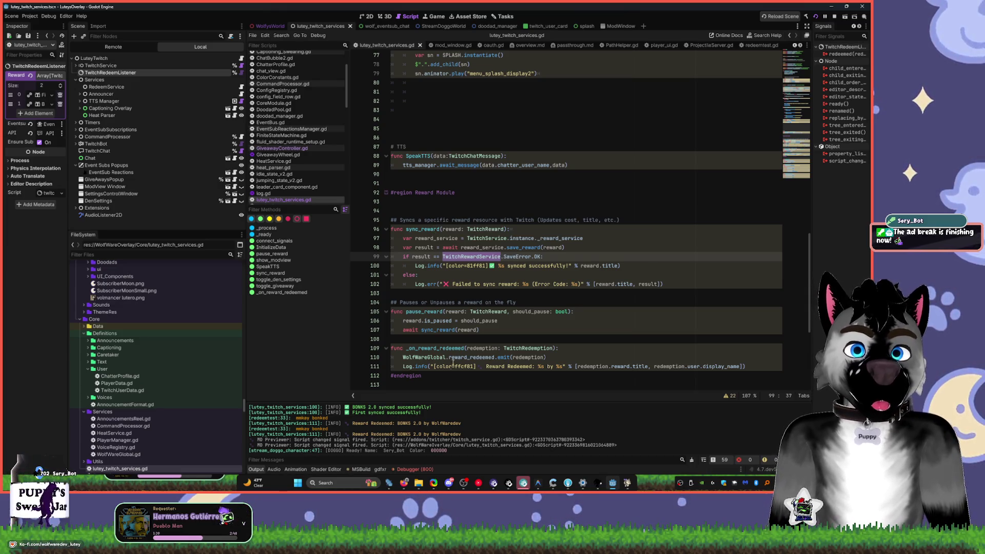
{"action": "left_click", "coordinate": [621, 323]}
{"action": "scroll", "coordinate": [622, 322], "scroll_direction": "down", "scroll_amount": 1}
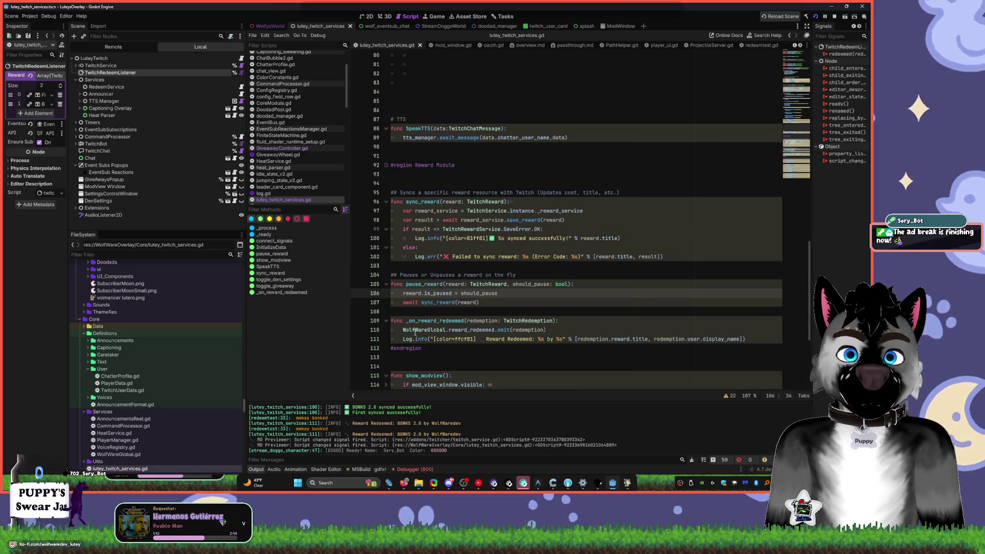
{"action": "scroll", "coordinate": [424, 315], "scroll_direction": "down", "scroll_amount": 2}
{"action": "left_click", "coordinate": [494, 275]}
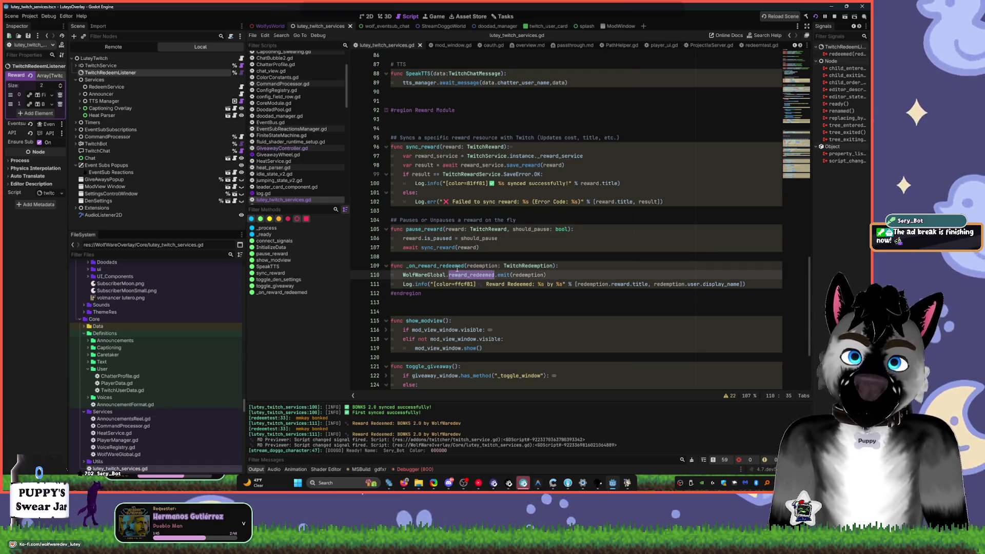
{"action": "scroll", "coordinate": [620, 249], "scroll_direction": "up", "scroll_amount": 15}
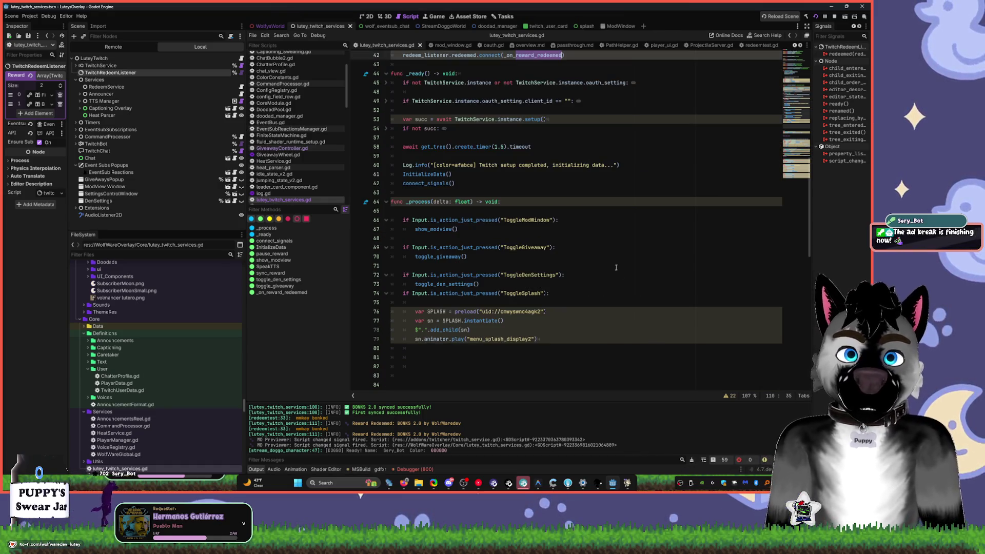
{"action": "scroll", "coordinate": [619, 249], "scroll_direction": "down", "scroll_amount": 10}
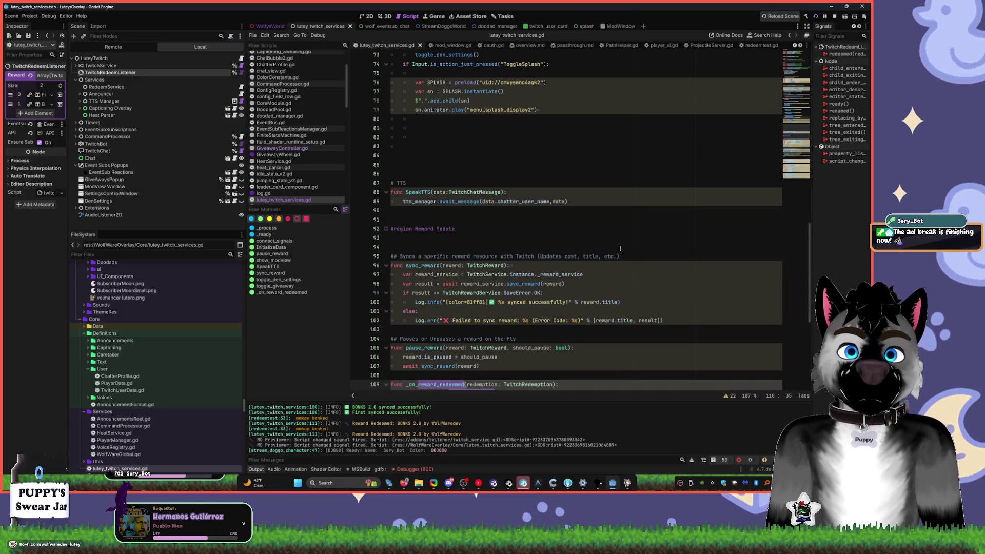
- Comment out the reward_redeemed emit on line 110 and save lutey_twitch_services.gd
{"action": "scroll", "coordinate": [617, 250], "scroll_direction": "down", "scroll_amount": 6}
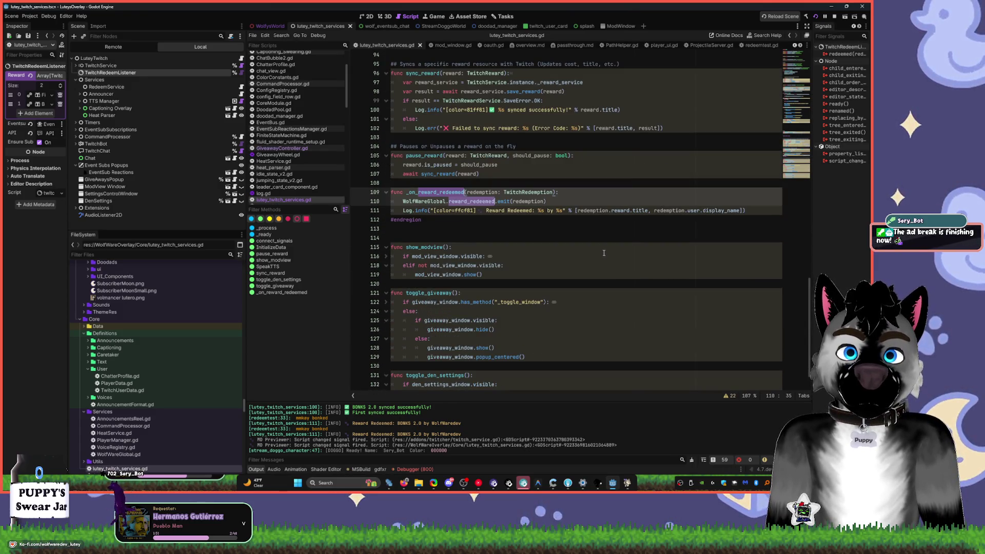
{"action": "left_click", "coordinate": [400, 229]}
{"action": "key", "text": "ctrl+k"}
{"action": "key", "text": "ctrl+s"}
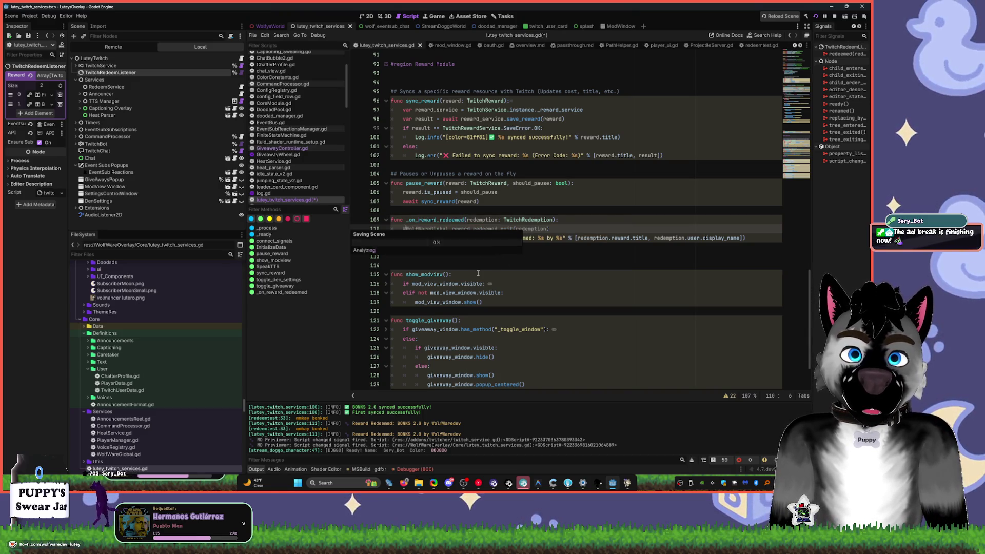
- Stop and relaunch the overlay project to rebuild with the change
{"action": "left_click", "coordinate": [680, 129]}
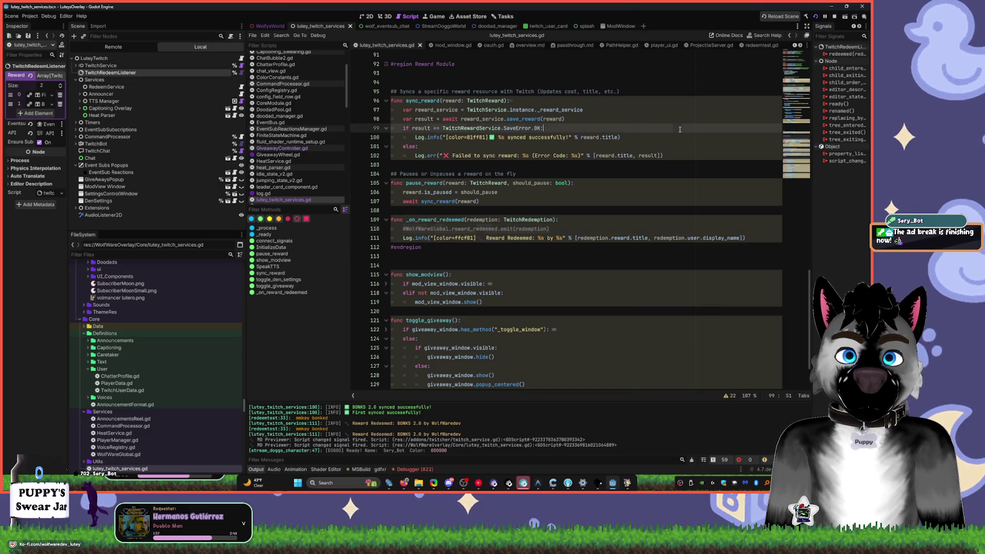
{"action": "left_click", "coordinate": [835, 18]}
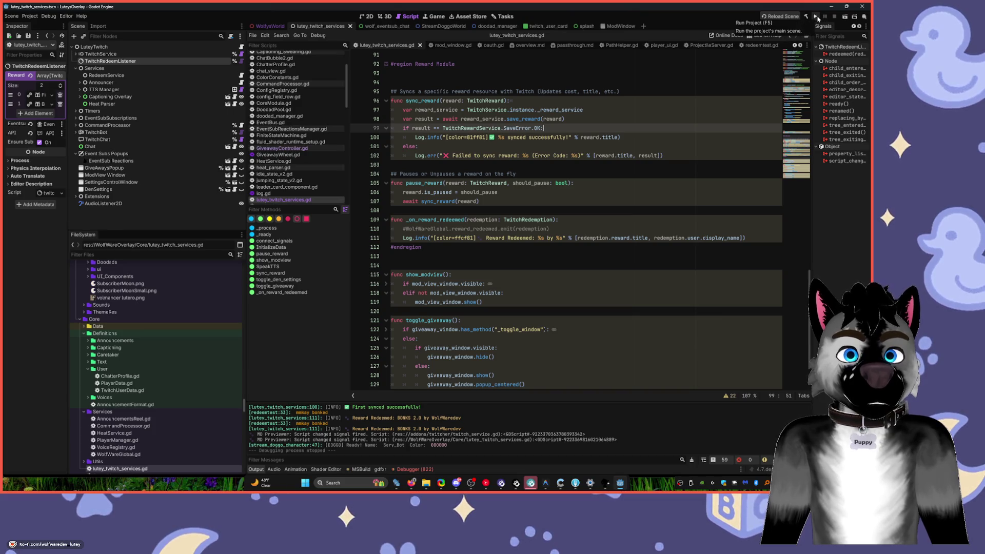
{"action": "left_click", "coordinate": [817, 18]}
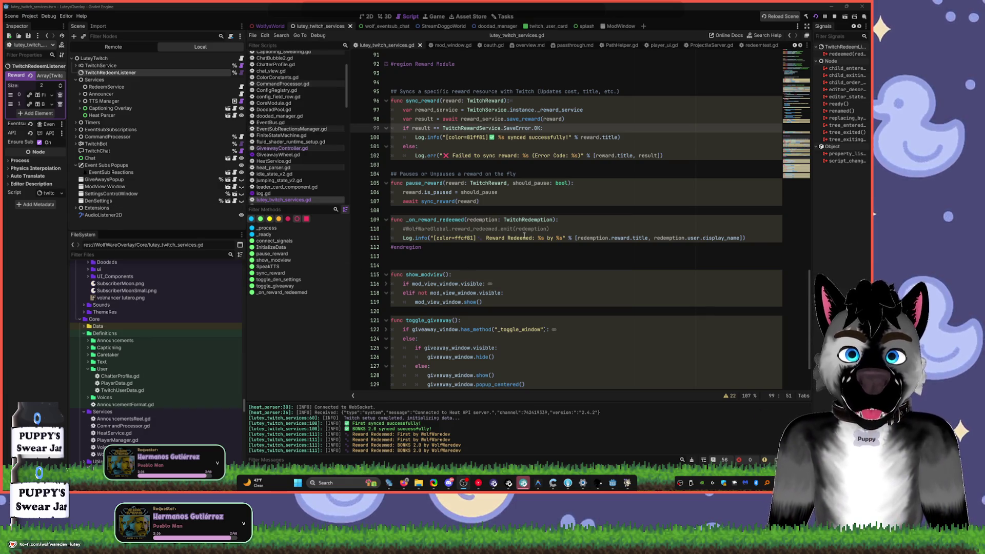
- Change the Reward Redeemed log colour on line 111 from ffcf81 to 0b0b3b and save the script
{"action": "left_click", "coordinate": [462, 246]}
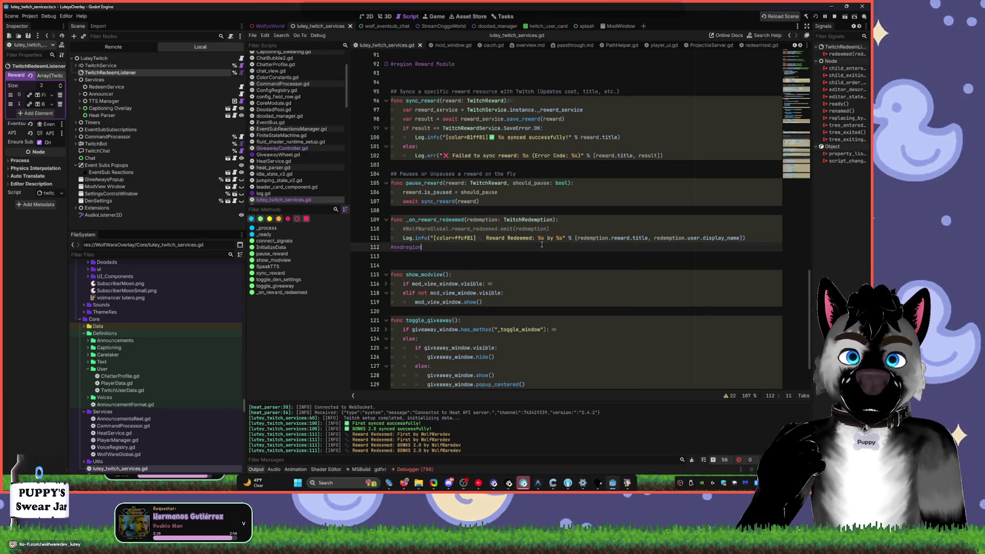
{"action": "double_click", "coordinate": [461, 237]}
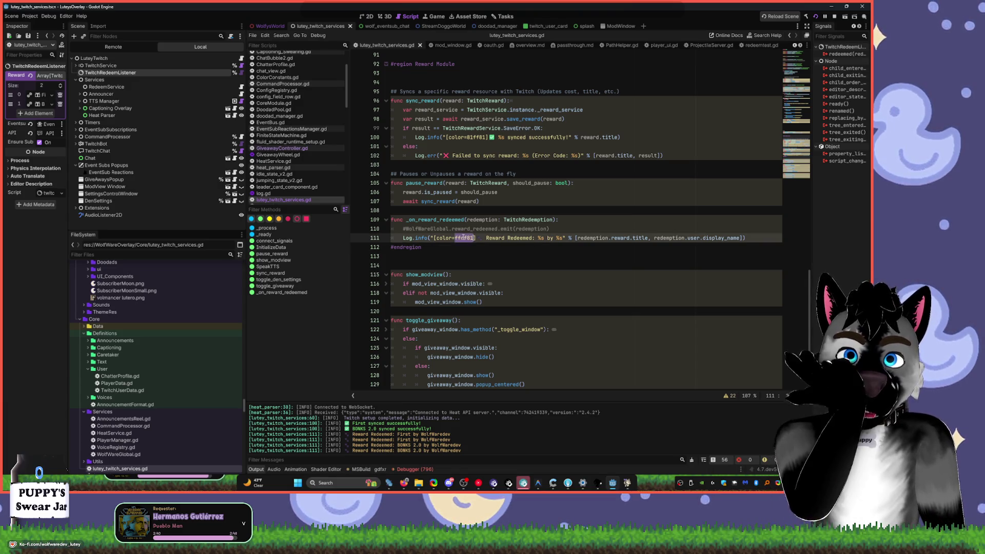
{"action": "type", "text": "0b0b3v"}
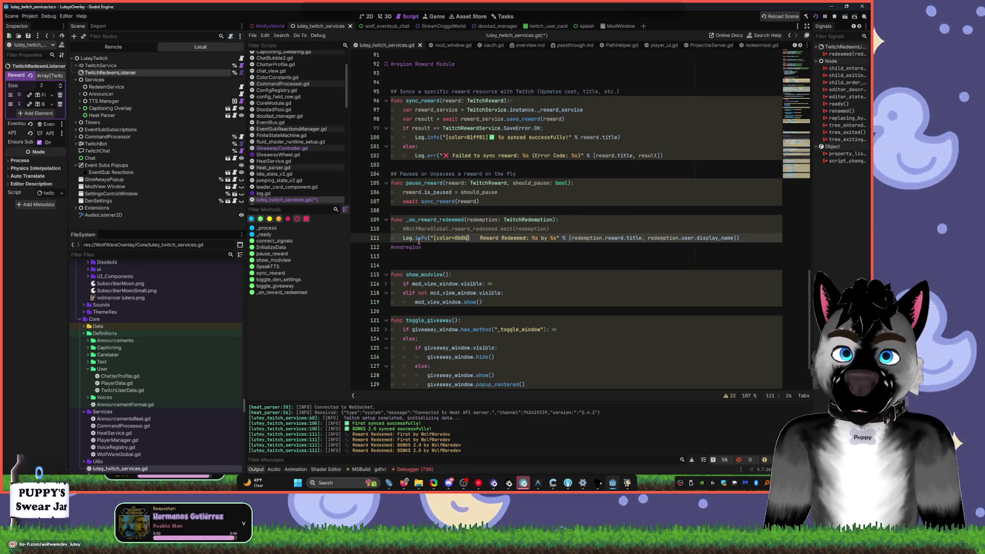
{"action": "key", "text": "BackSpace"}
{"action": "type", "text": "b"}
{"action": "key", "text": "ctrl+s"}
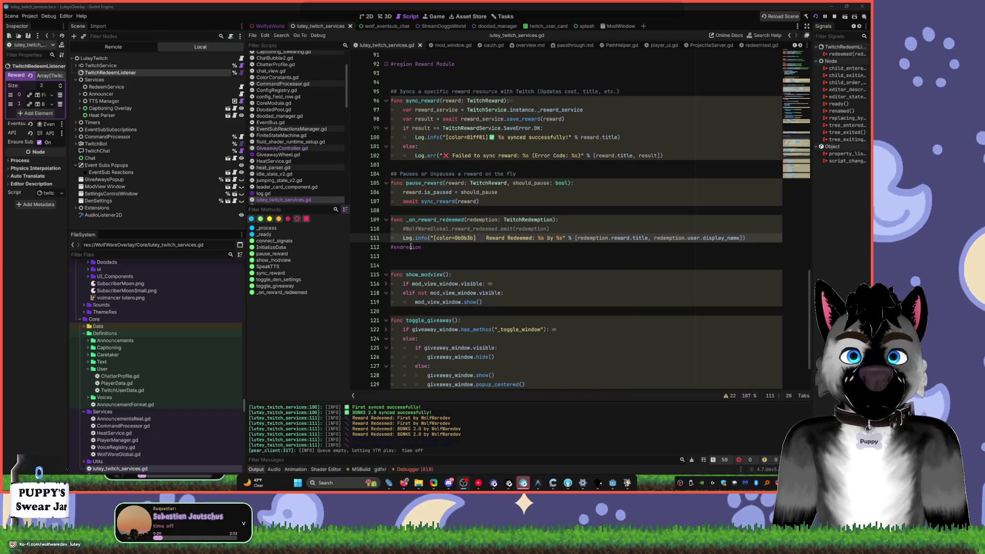
{"action": "key", "text": "Down"}
- Search all files for _on_reward_redeemed and jump to its definition on line 109
{"action": "double_click", "coordinate": [421, 220]}
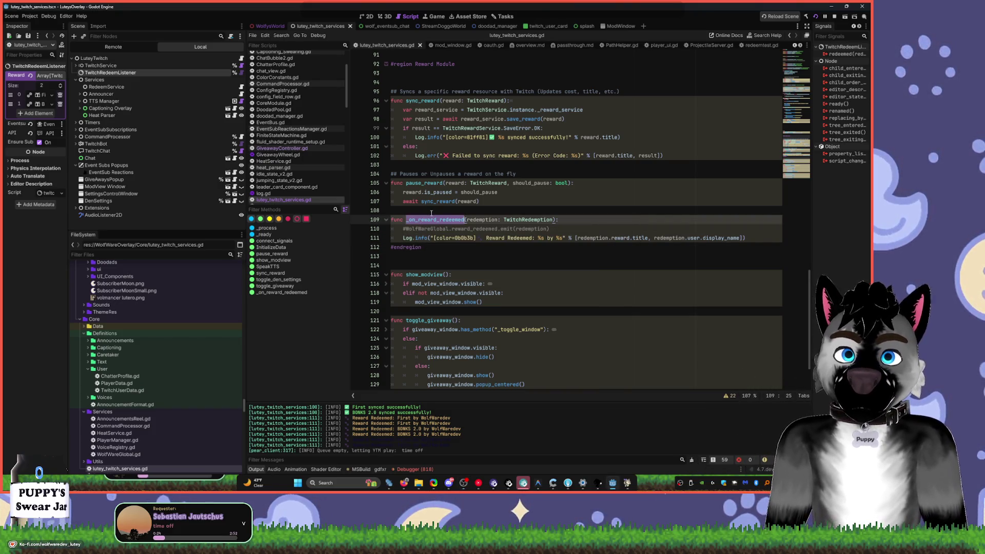
{"action": "key", "text": "ctrl+shift+f"}
{"action": "left_click", "coordinate": [431, 277]}
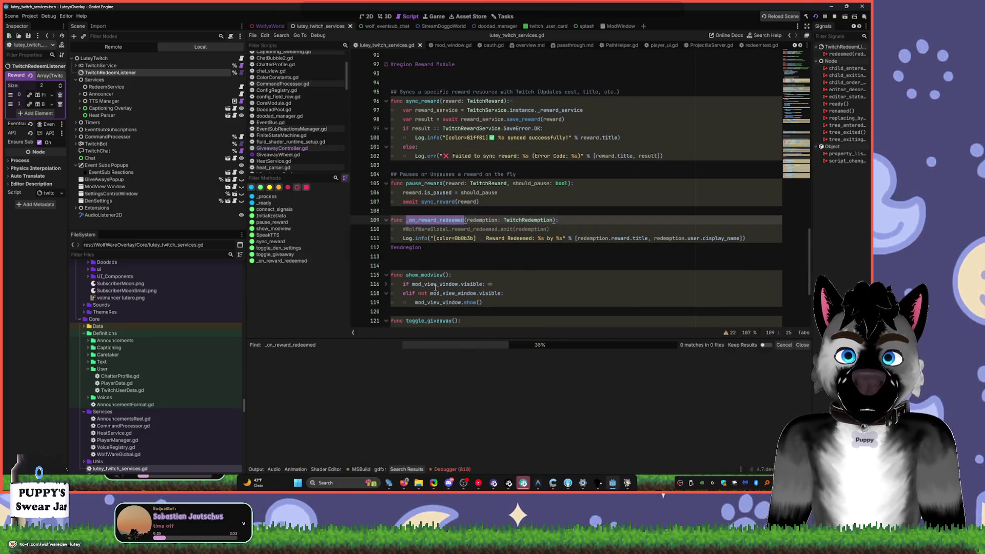
{"action": "left_click", "coordinate": [369, 370]}
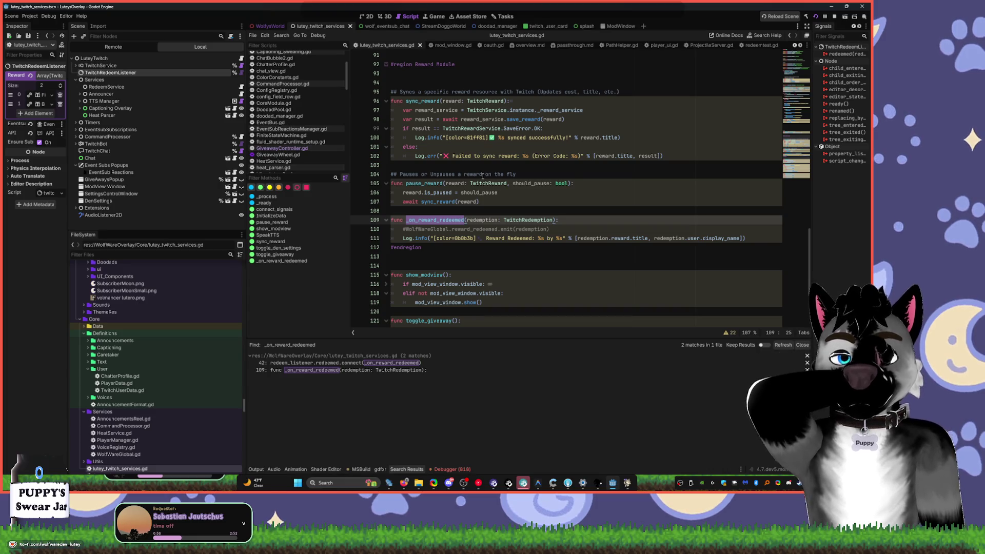
{"action": "left_click", "coordinate": [412, 229]}
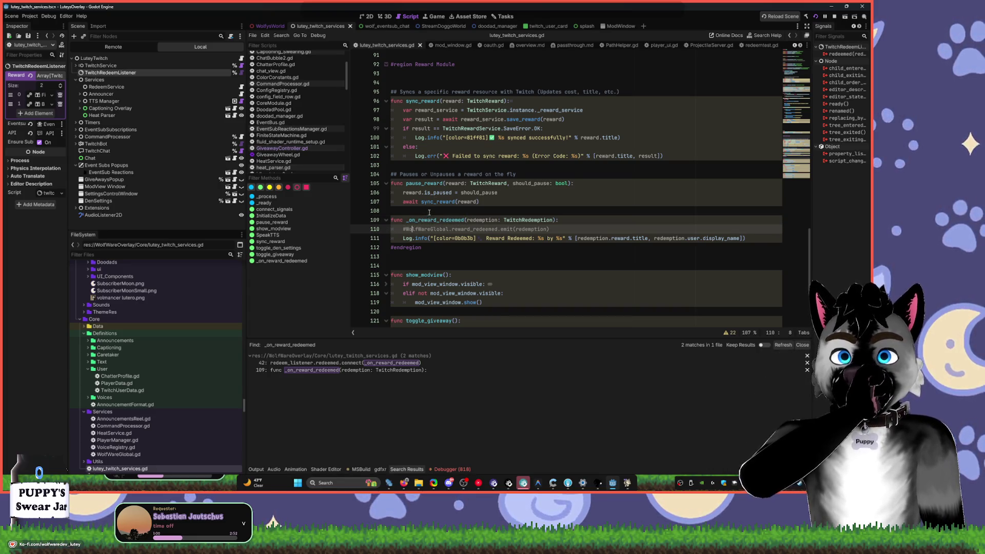
- Locate the redeem_listener.redeemed.connect(_on_reward_redeemed) call on line 42
{"action": "left_click", "coordinate": [425, 218]}
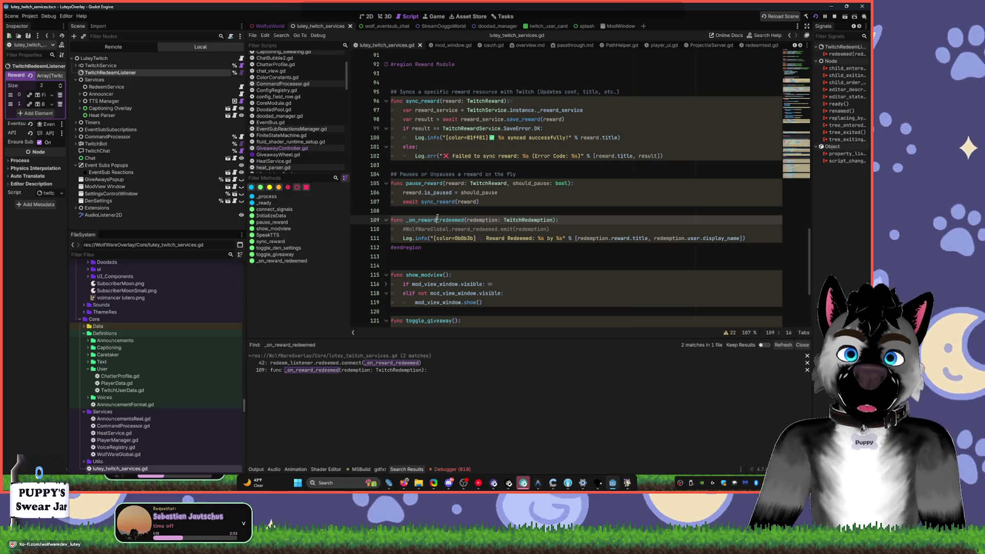
{"action": "double_click", "coordinate": [450, 218]}
{"action": "scroll", "coordinate": [530, 112], "scroll_direction": "up", "scroll_amount": 10}
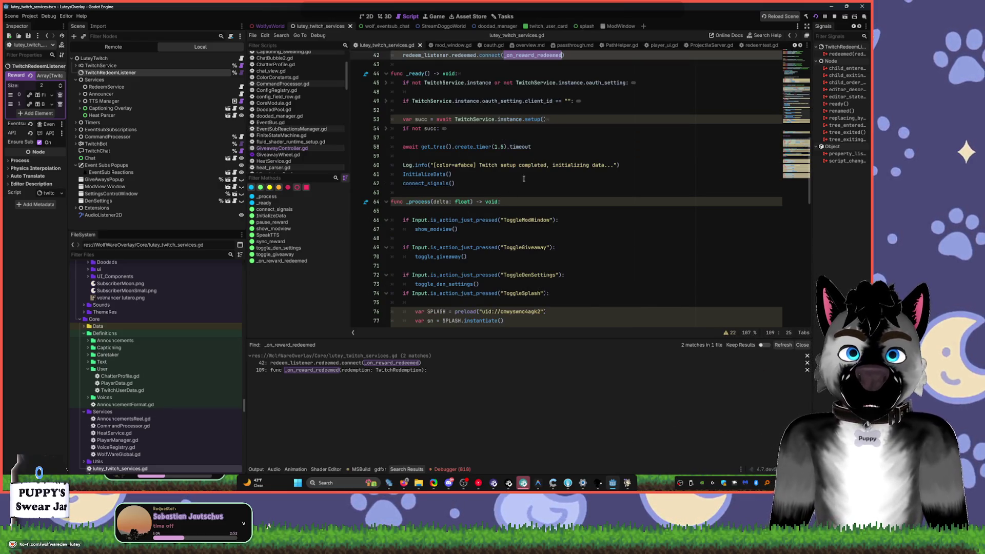
{"action": "double_click", "coordinate": [445, 110]}
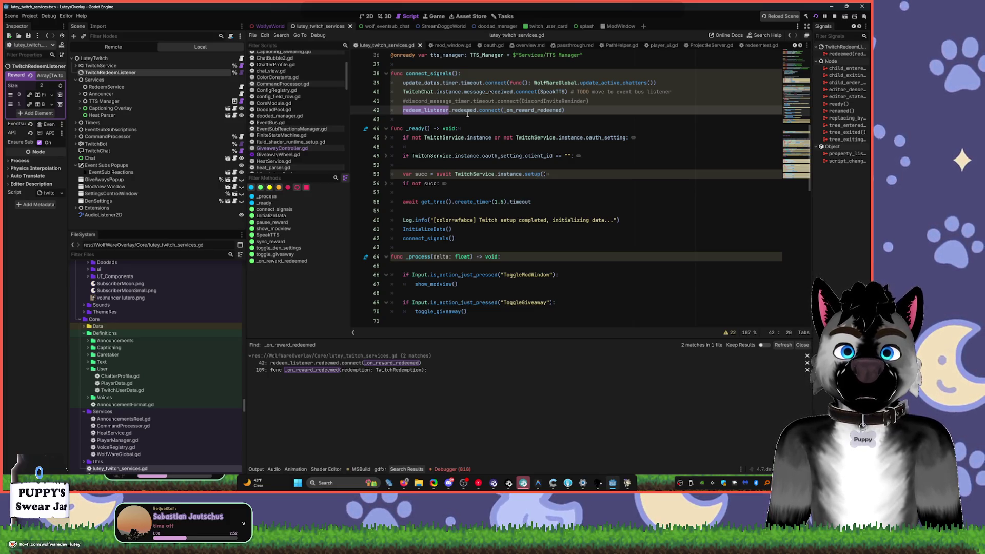
{"action": "double_click", "coordinate": [464, 111]}
{"action": "scroll", "coordinate": [495, 138], "scroll_direction": "down", "scroll_amount": 10}
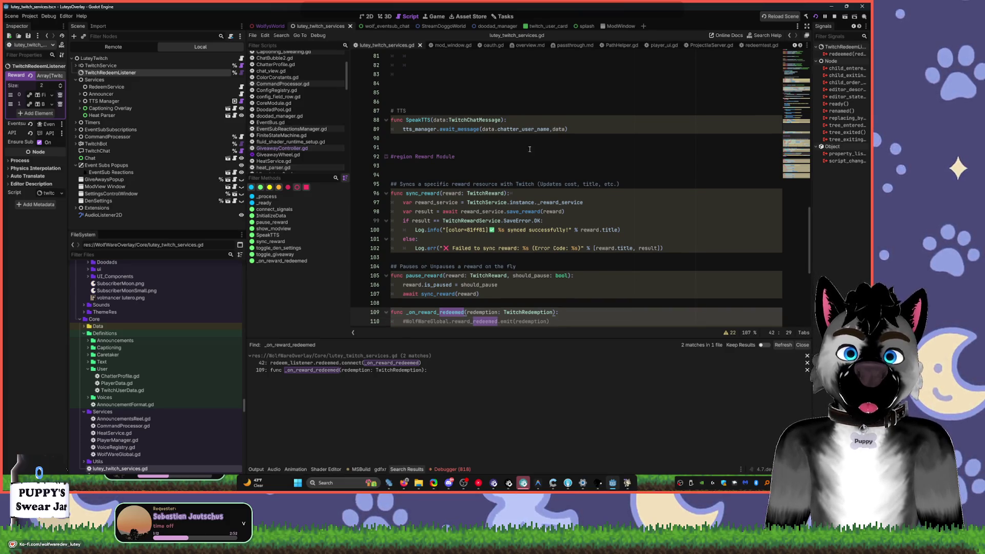
{"action": "scroll", "coordinate": [530, 148], "scroll_direction": "up", "scroll_amount": 15}
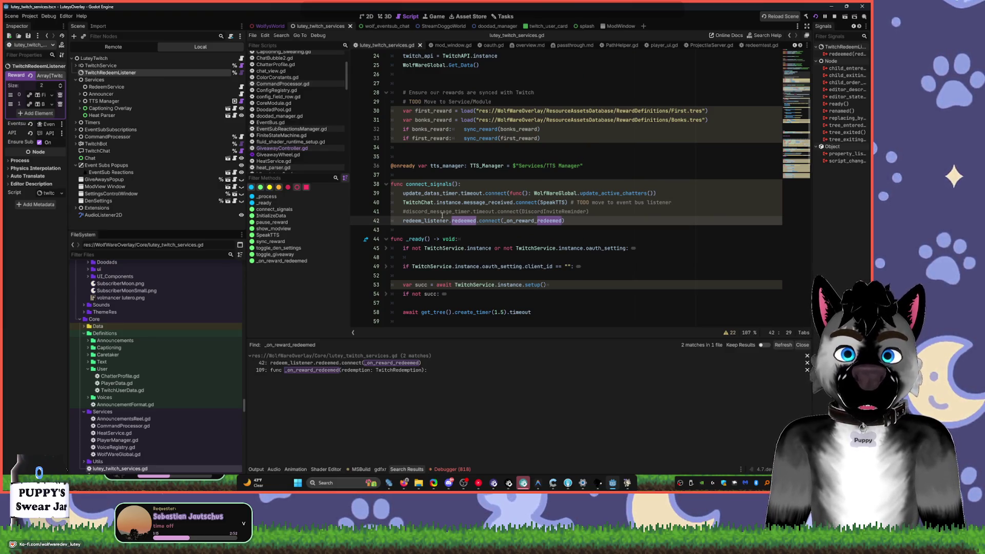
- Comment out the line 42 signal connection and stop the running overlay project
{"action": "left_click", "coordinate": [403, 220]}
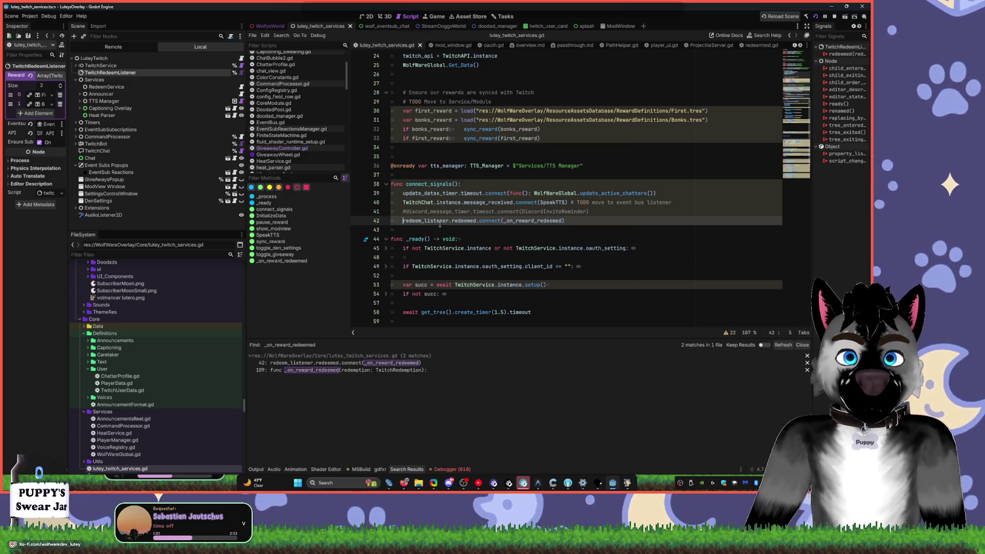
{"action": "key", "text": "Right"}
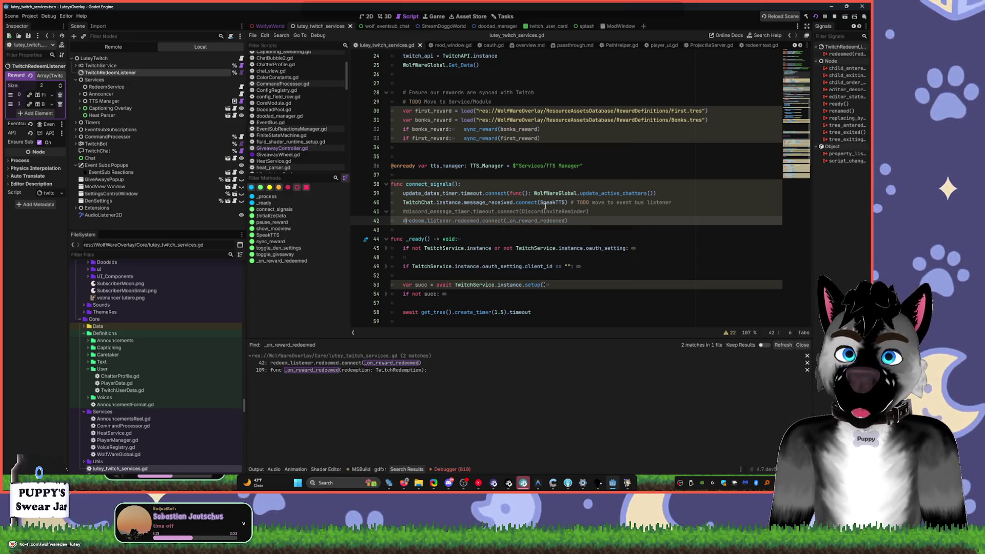
{"action": "scroll", "coordinate": [566, 193], "scroll_direction": "down", "scroll_amount": 8}
{"action": "scroll", "coordinate": [566, 193], "scroll_direction": "down", "scroll_amount": 5}
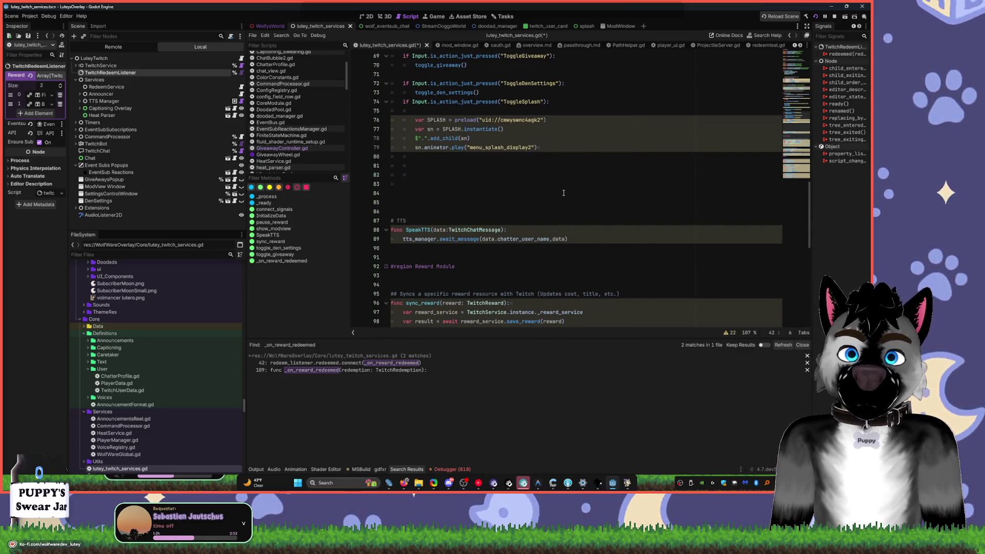
{"action": "left_click", "coordinate": [834, 16]}
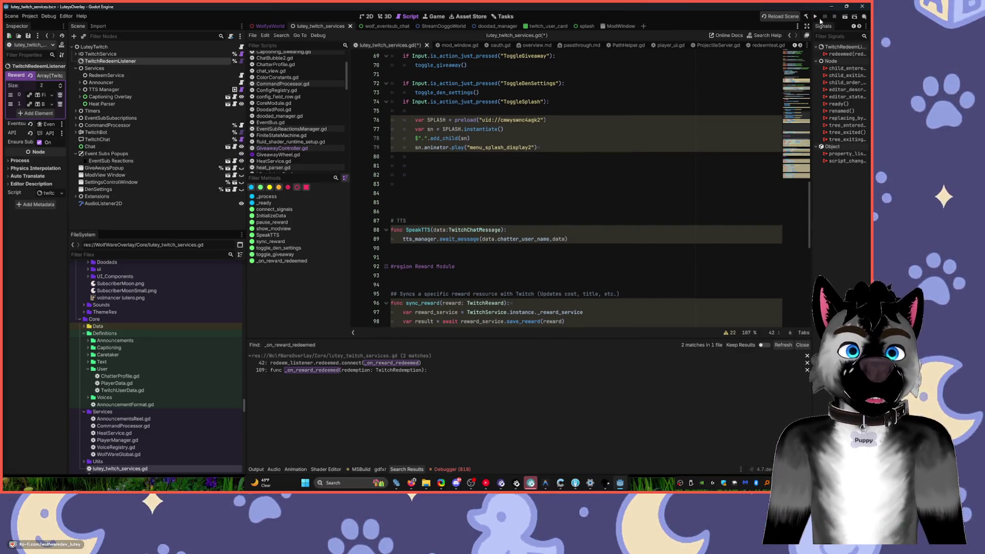
- Save and relaunch the overlay project, checking its window after the rebuild
{"action": "left_click", "coordinate": [814, 17]}
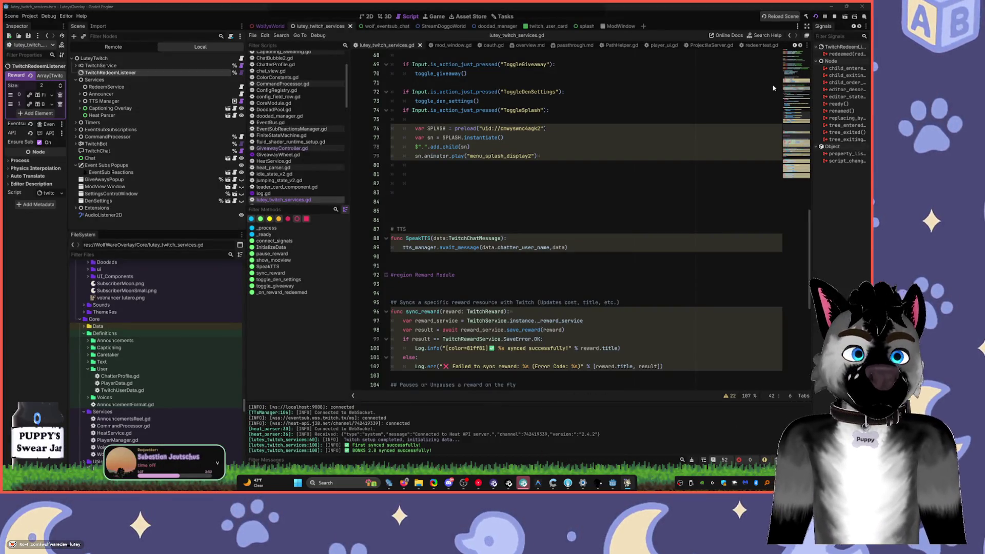
{"action": "left_click", "coordinate": [627, 485]}
{"action": "left_click", "coordinate": [628, 484]}
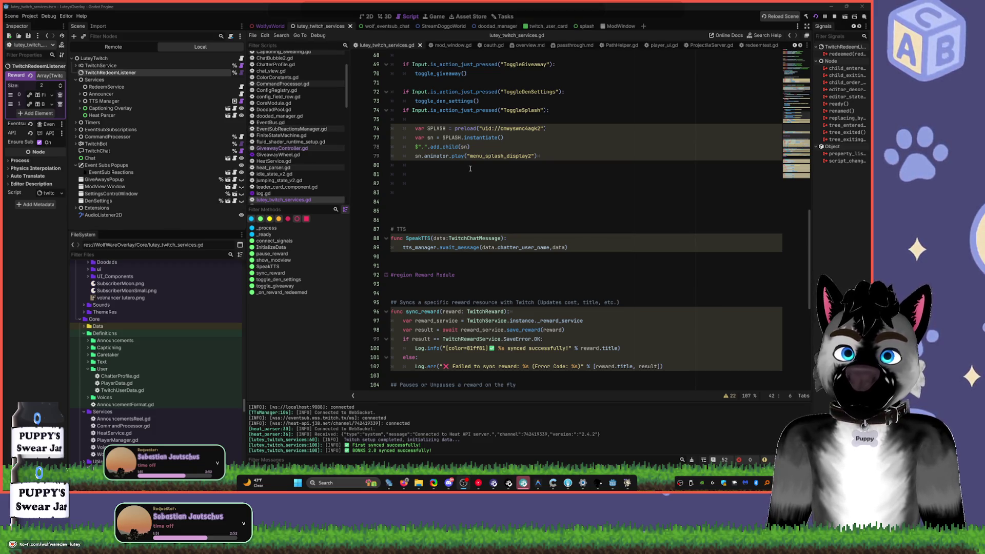
- Scroll to the top of the script and select the sync_reward call on line 32
{"action": "left_click", "coordinate": [486, 164]}
{"action": "scroll", "coordinate": [486, 165], "scroll_direction": "up", "scroll_amount": 5}
{"action": "scroll", "coordinate": [486, 164], "scroll_direction": "up", "scroll_amount": 10}
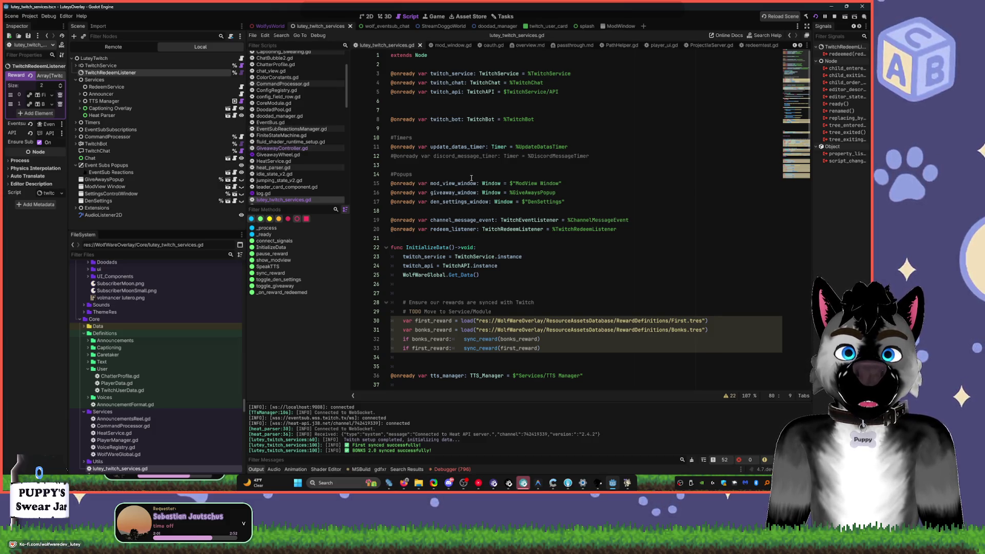
{"action": "double_click", "coordinate": [479, 340]}
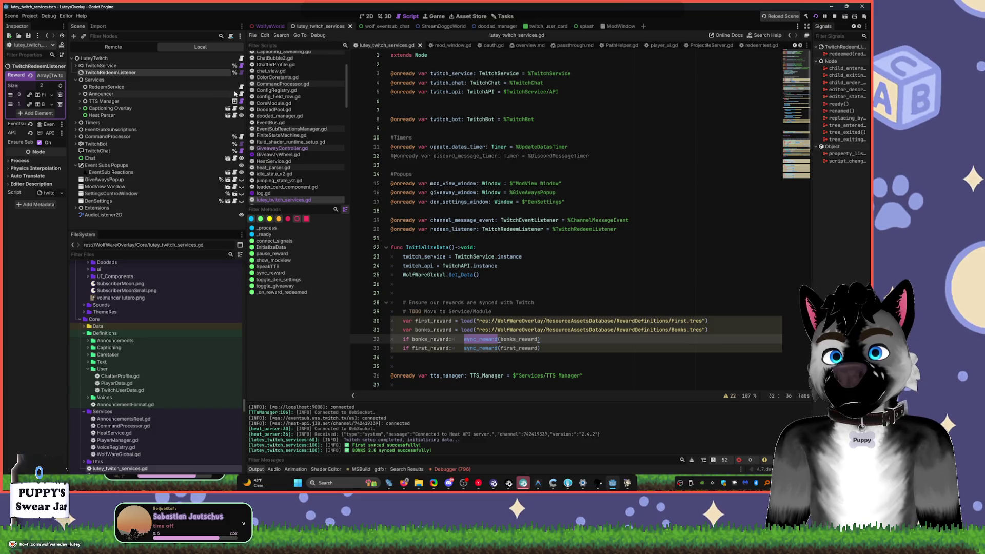
- Open redeemtest.gd and review filter_redeem, then briefly check the TwitchRedeemListener node menu
{"action": "left_click", "coordinate": [242, 87]}
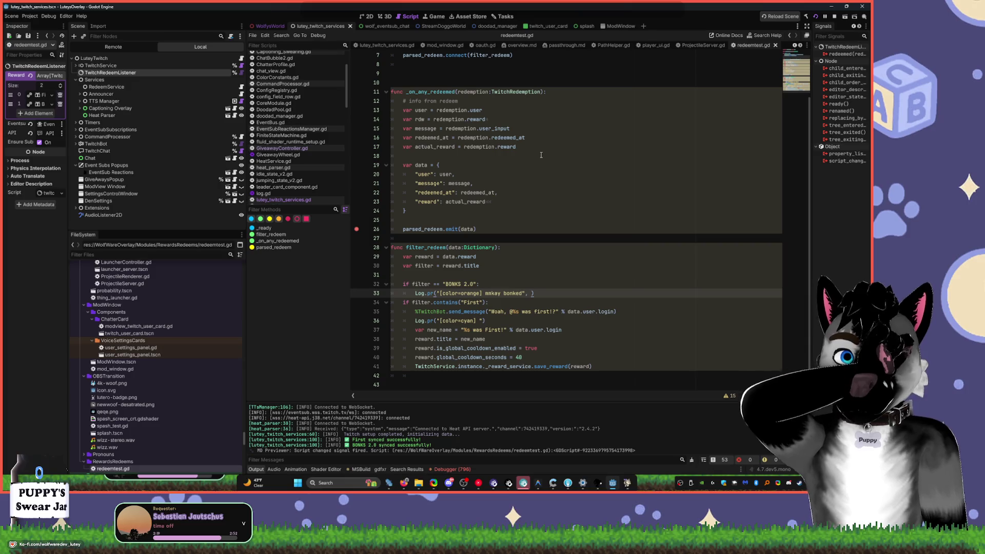
{"action": "scroll", "coordinate": [541, 155], "scroll_direction": "up", "scroll_amount": 2}
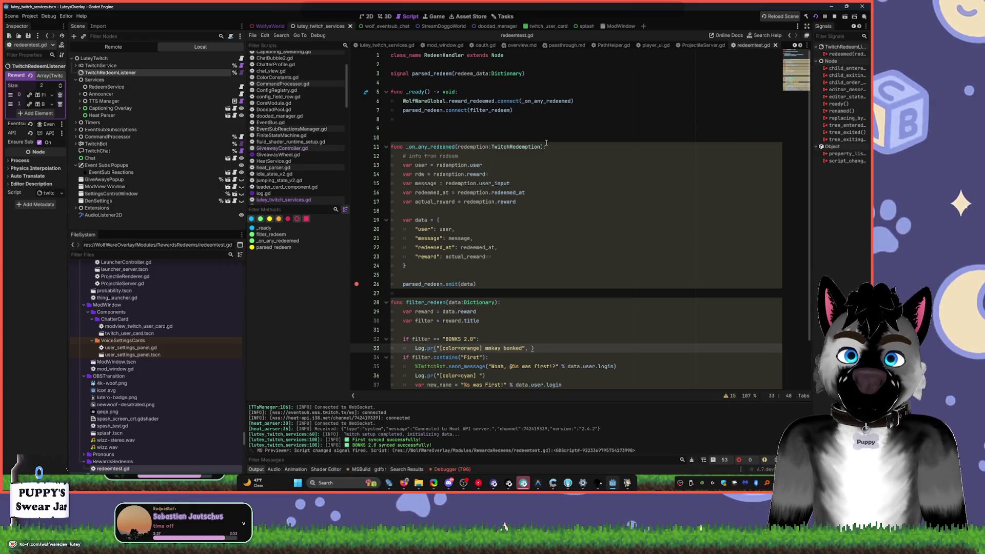
{"action": "scroll", "coordinate": [546, 147], "scroll_direction": "down", "scroll_amount": 2}
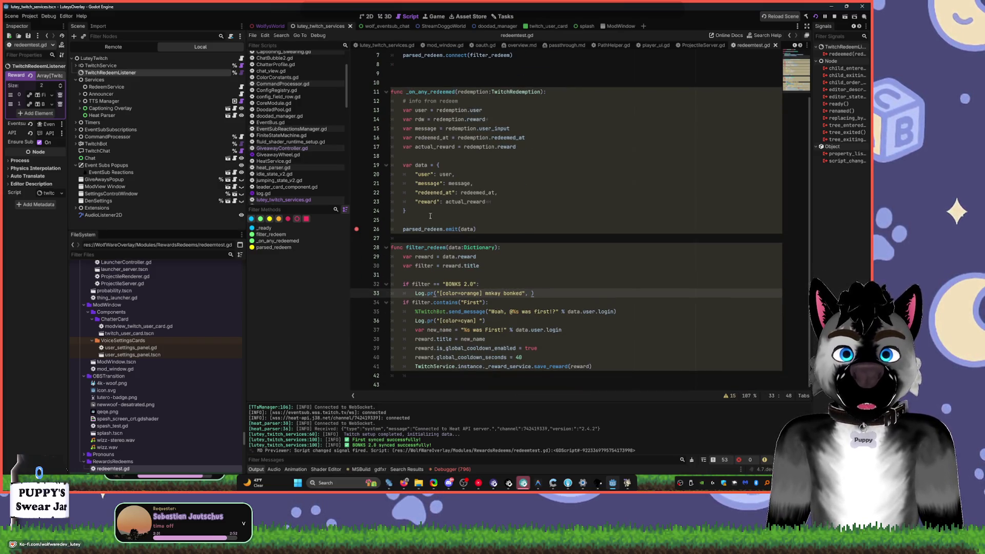
{"action": "mouse_move", "coordinate": [489, 135]}
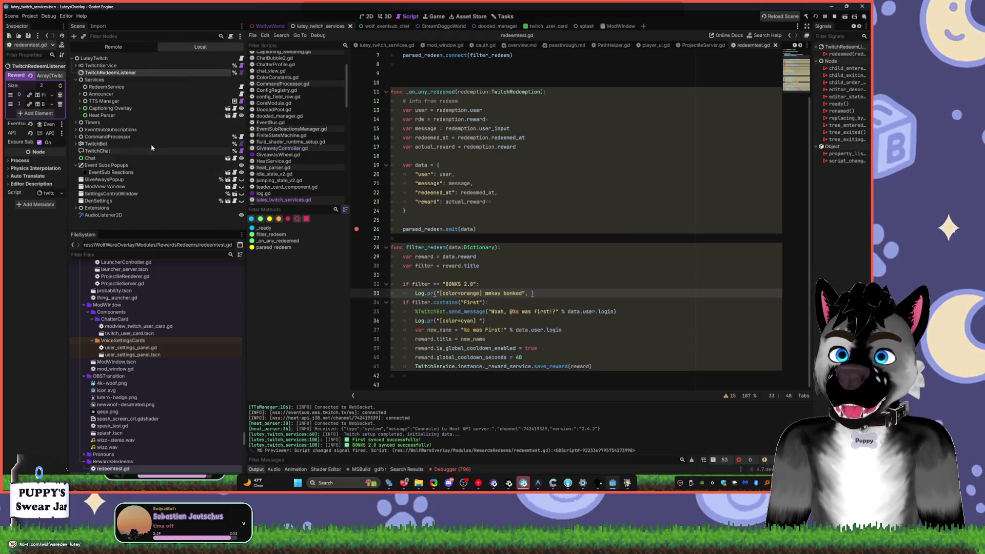
{"action": "right_click", "coordinate": [118, 73]}
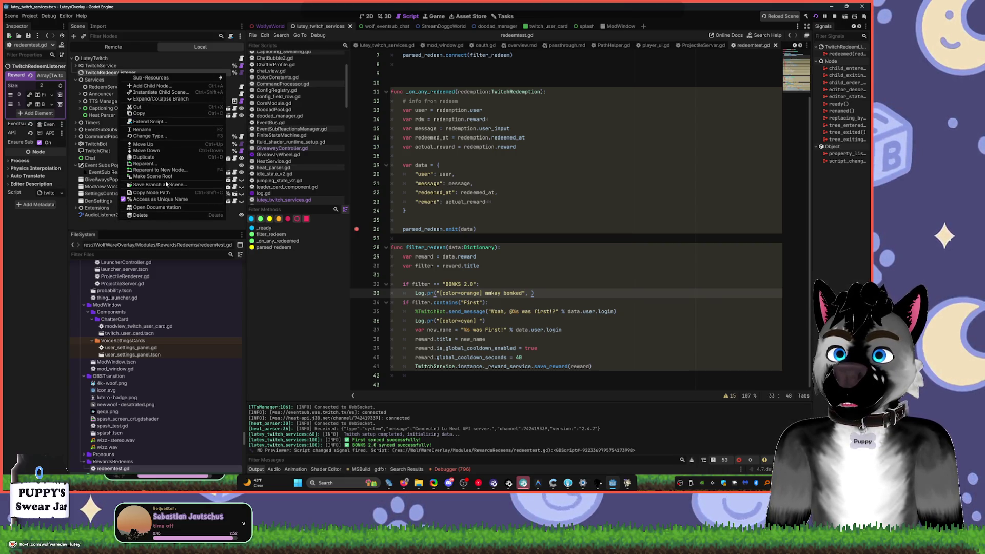
{"action": "left_click", "coordinate": [547, 180]}
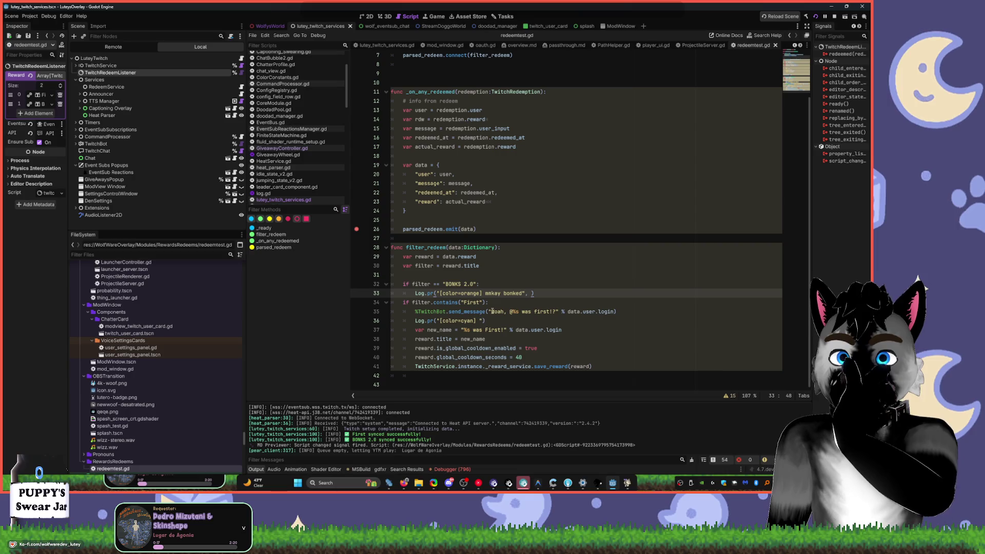
- Open the TwitchService node's script, lutey_twitch_services.gd
{"action": "left_click", "coordinate": [387, 284]}
{"action": "scroll", "coordinate": [454, 223], "scroll_direction": "up", "scroll_amount": 2}
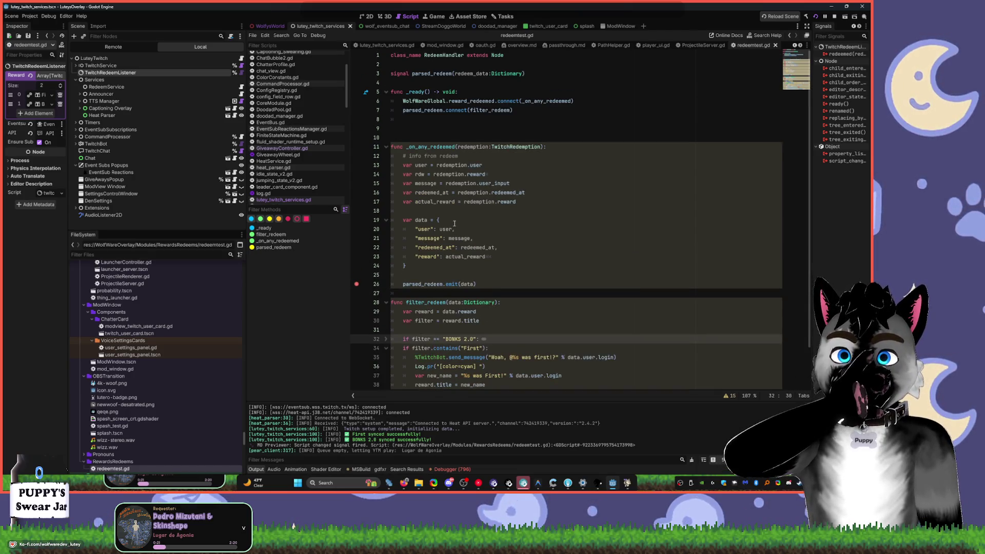
{"action": "left_click", "coordinate": [130, 69]}
{"action": "left_click", "coordinate": [240, 65]}
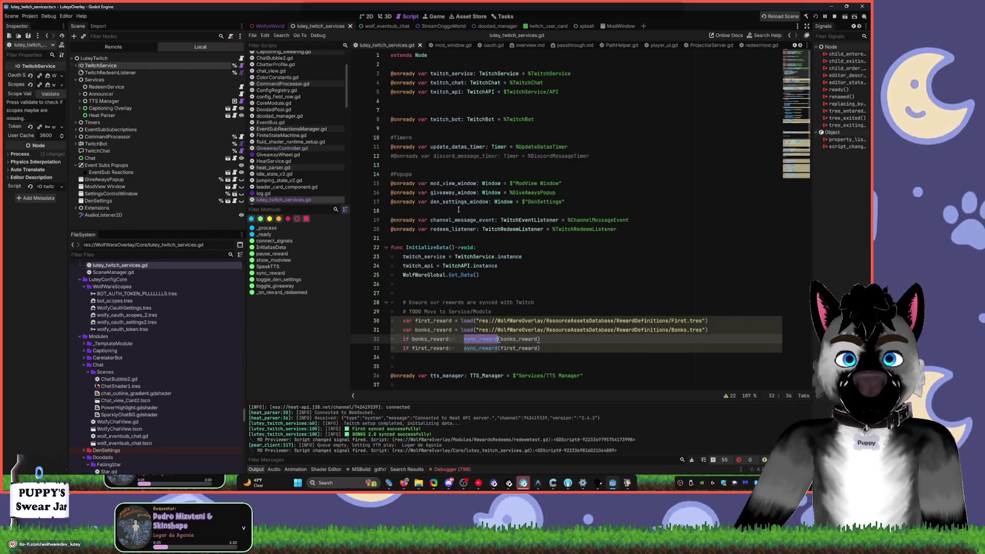
{"action": "scroll", "coordinate": [502, 254], "scroll_direction": "down", "scroll_amount": 8}
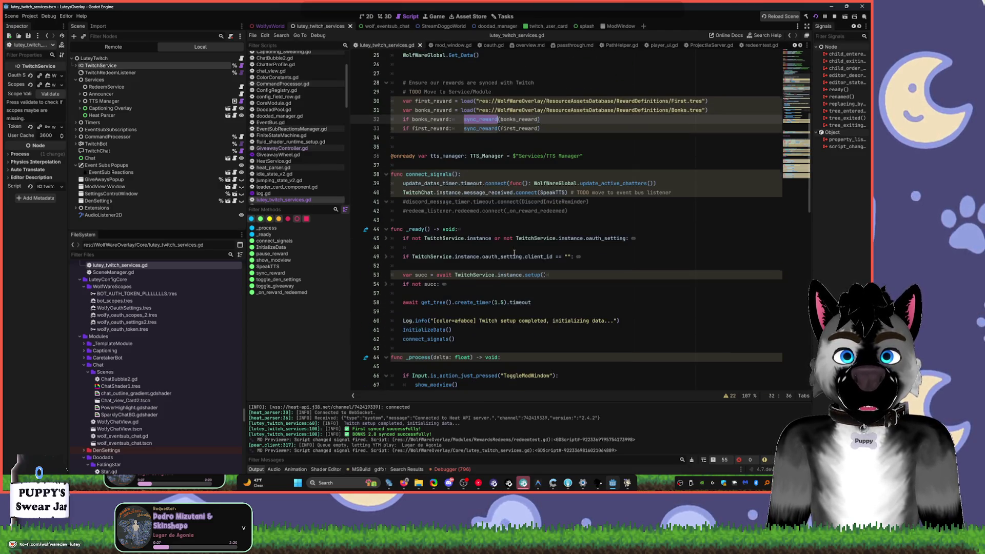
{"action": "scroll", "coordinate": [516, 254], "scroll_direction": "down", "scroll_amount": 15}
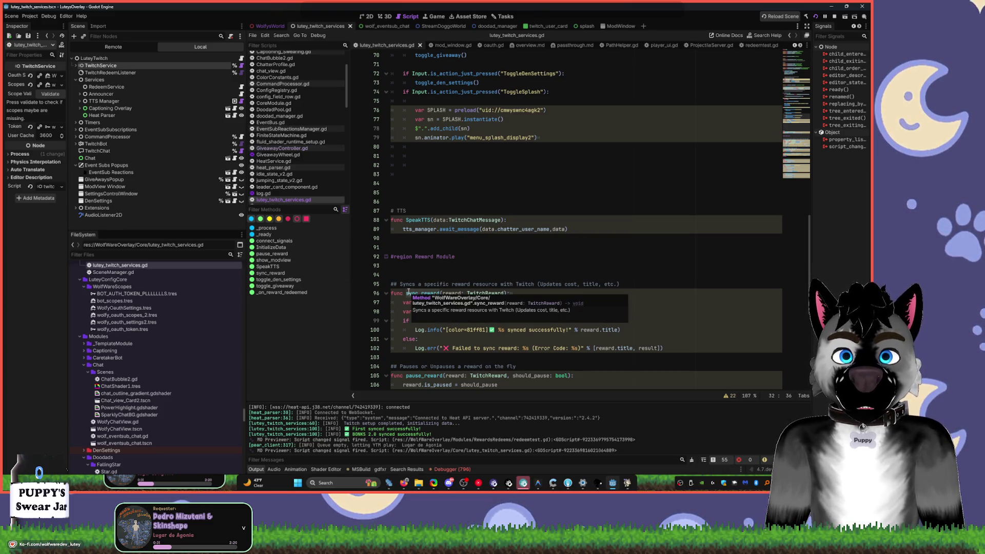
{"action": "scroll", "coordinate": [544, 257], "scroll_direction": "up", "scroll_amount": 12}
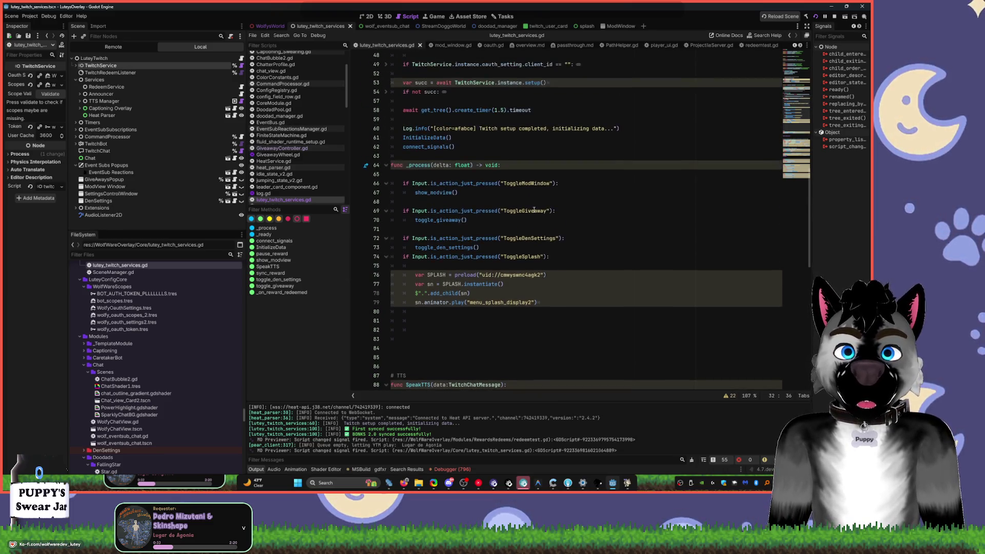
{"action": "scroll", "coordinate": [534, 209], "scroll_direction": "up", "scroll_amount": 4}
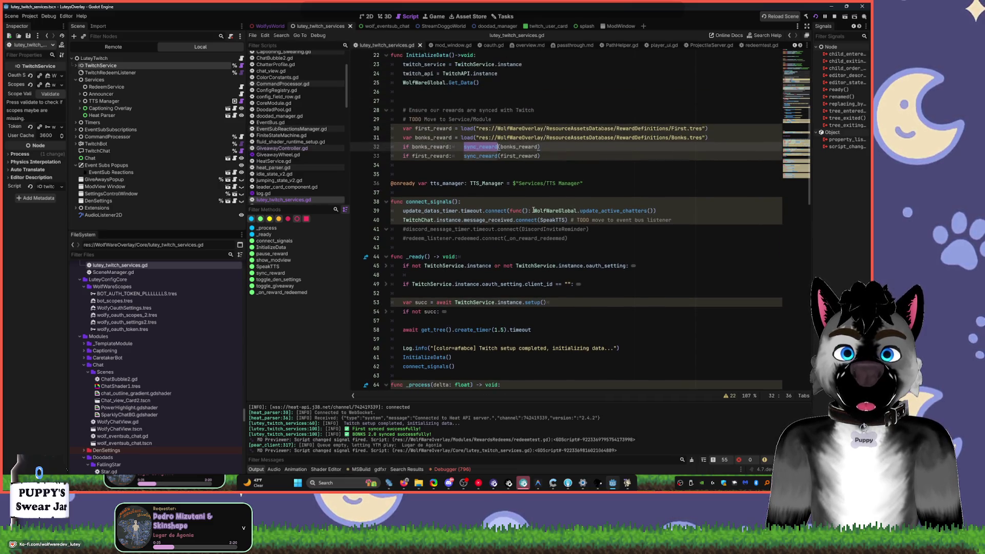
- Comment out the sync_reward calls on lines 32 and 33, then stop and relaunch the project
{"action": "left_click", "coordinate": [403, 147]}
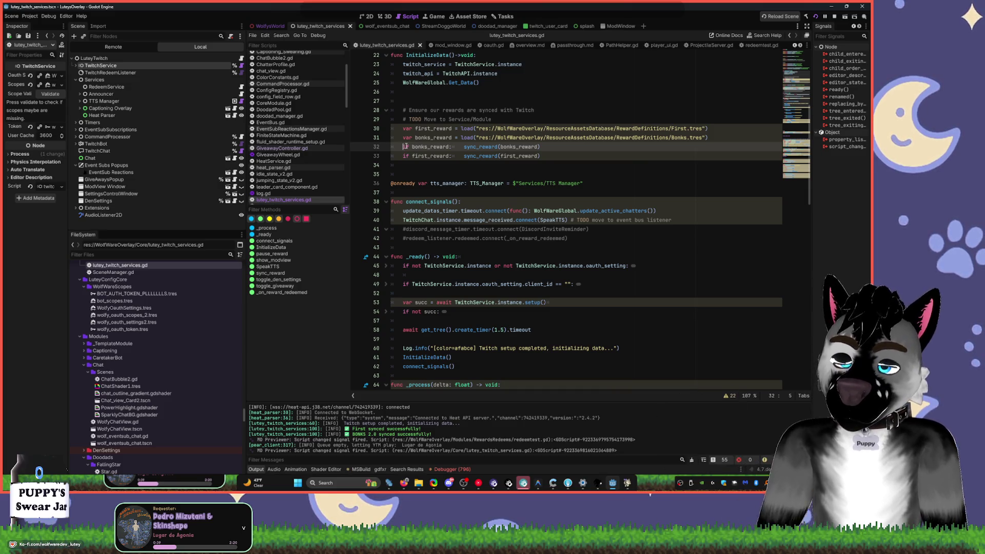
{"action": "type", "text": "#"}
{"action": "left_click", "coordinate": [404, 158]}
{"action": "type", "text": "#"}
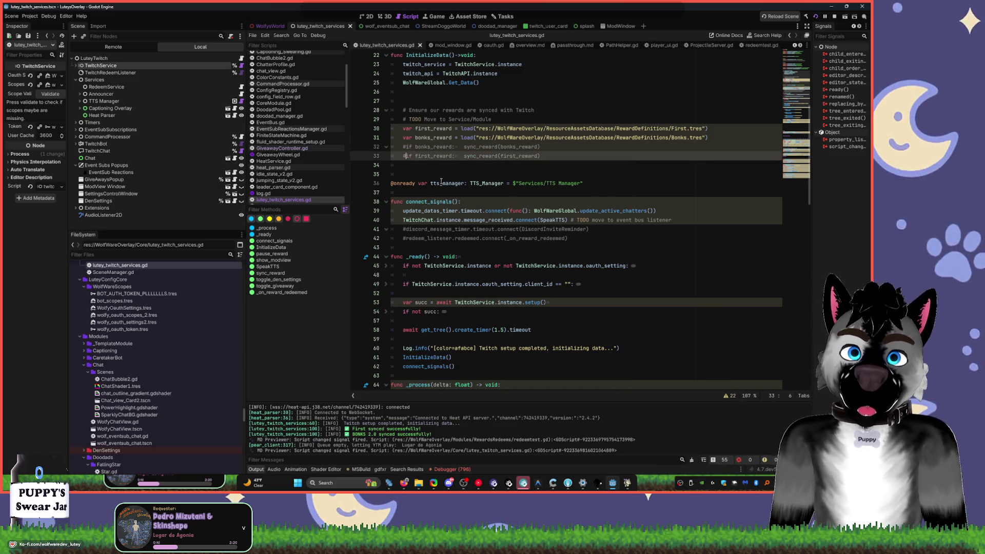
{"action": "double_click", "coordinate": [444, 129]}
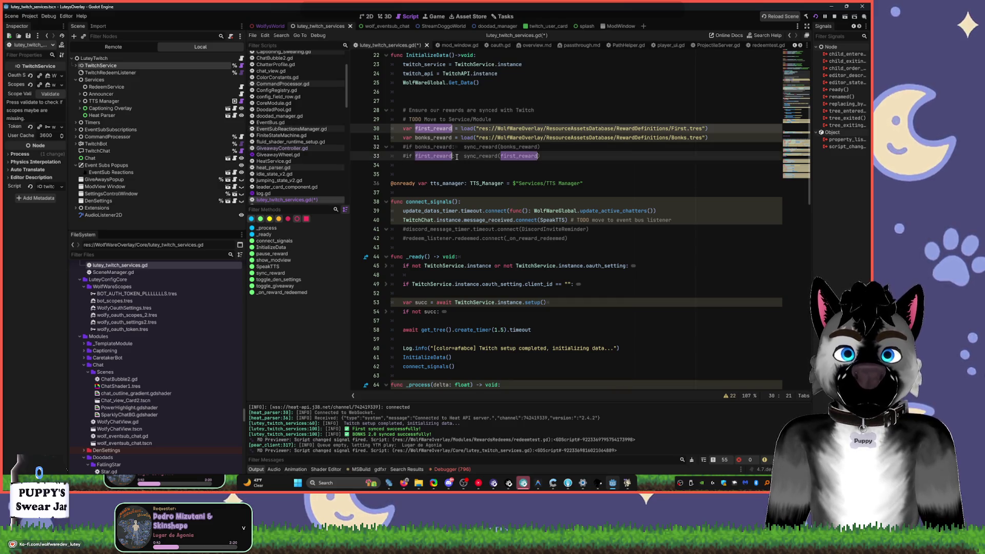
{"action": "scroll", "coordinate": [460, 181], "scroll_direction": "down", "scroll_amount": 10}
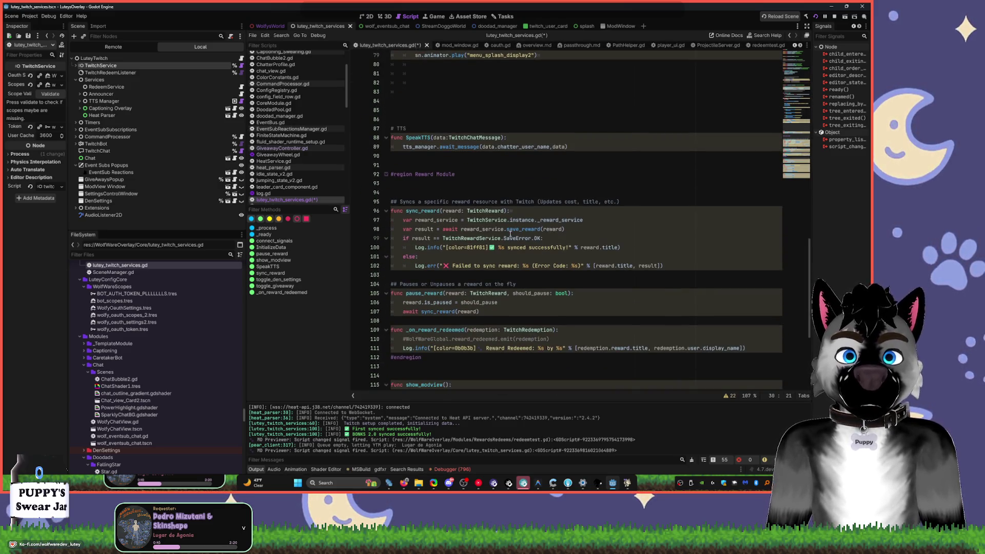
{"action": "left_click", "coordinate": [834, 16]}
{"action": "left_click", "coordinate": [815, 17]}
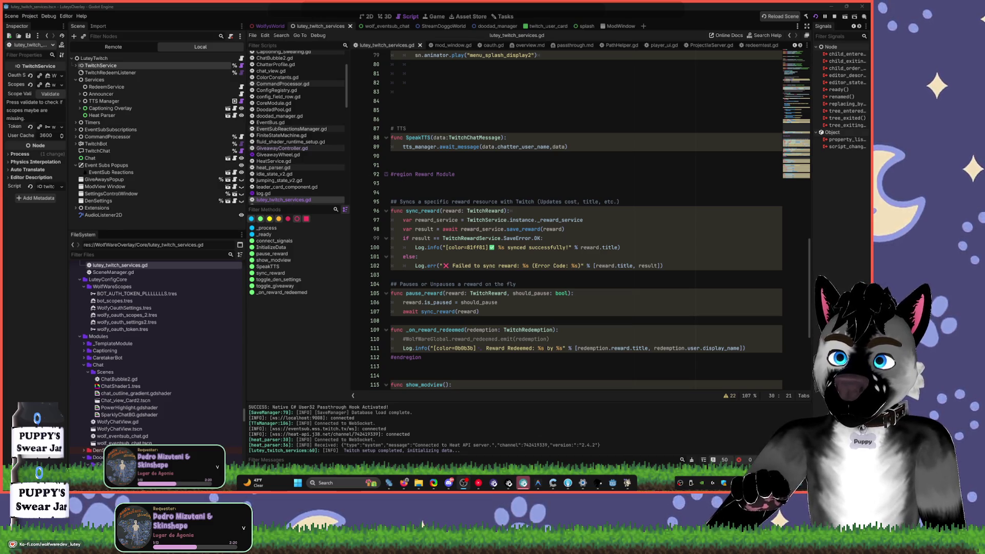
- Skip the current track in the music player and return to Godot
{"action": "left_click", "coordinate": [529, 221]}
{"action": "left_click", "coordinate": [523, 220]}
{"action": "left_click", "coordinate": [478, 484]}
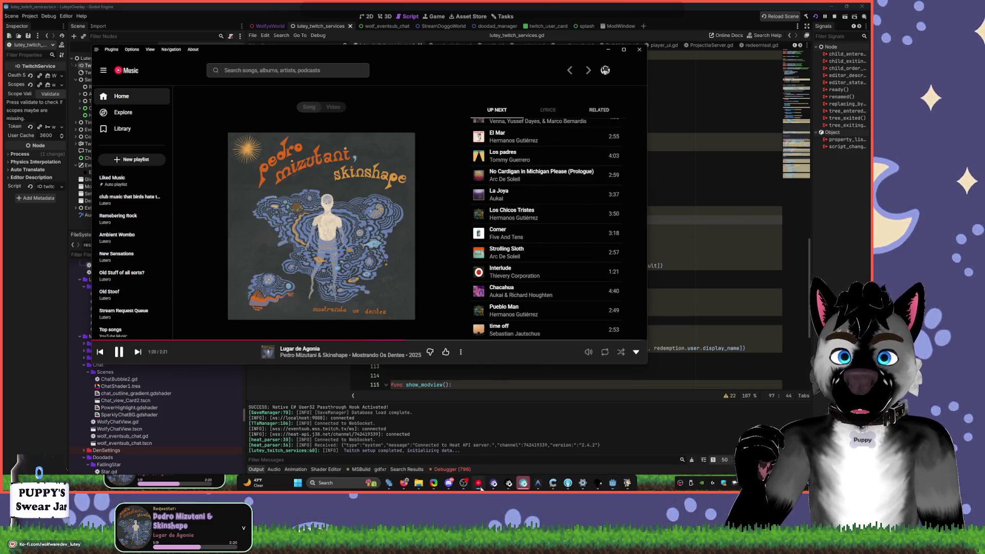
{"action": "left_click", "coordinate": [429, 352]}
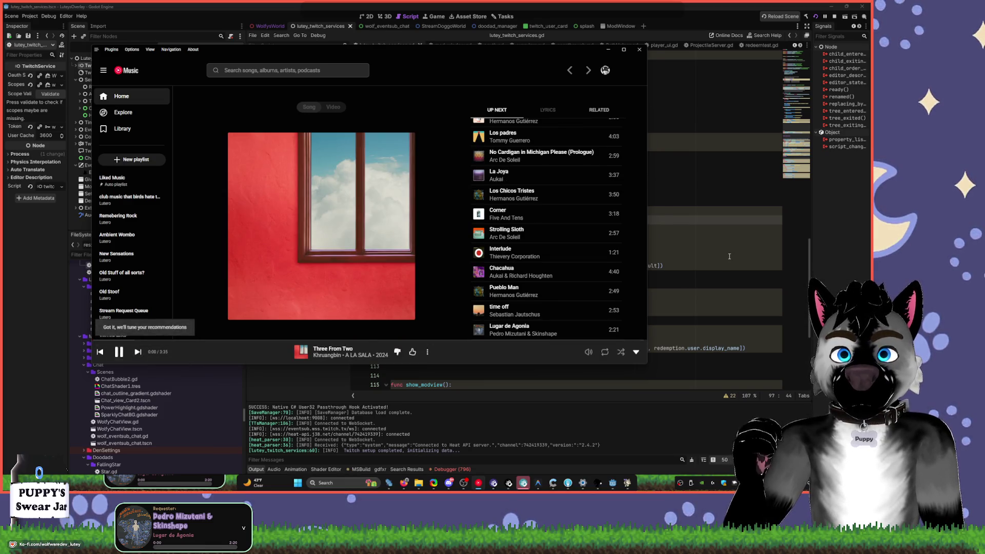
{"action": "left_click", "coordinate": [702, 259]}
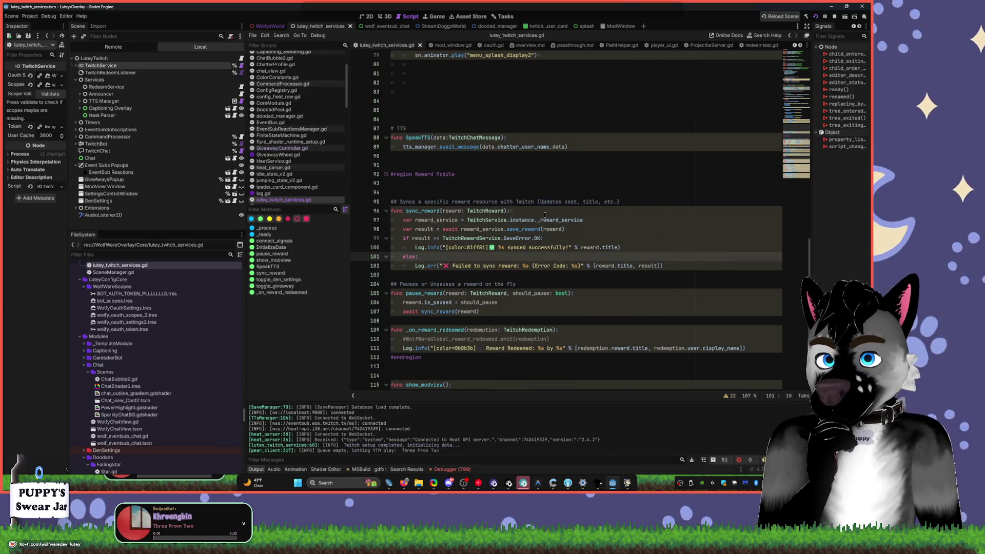
{"action": "scroll", "coordinate": [533, 199], "scroll_direction": "up", "scroll_amount": 20}
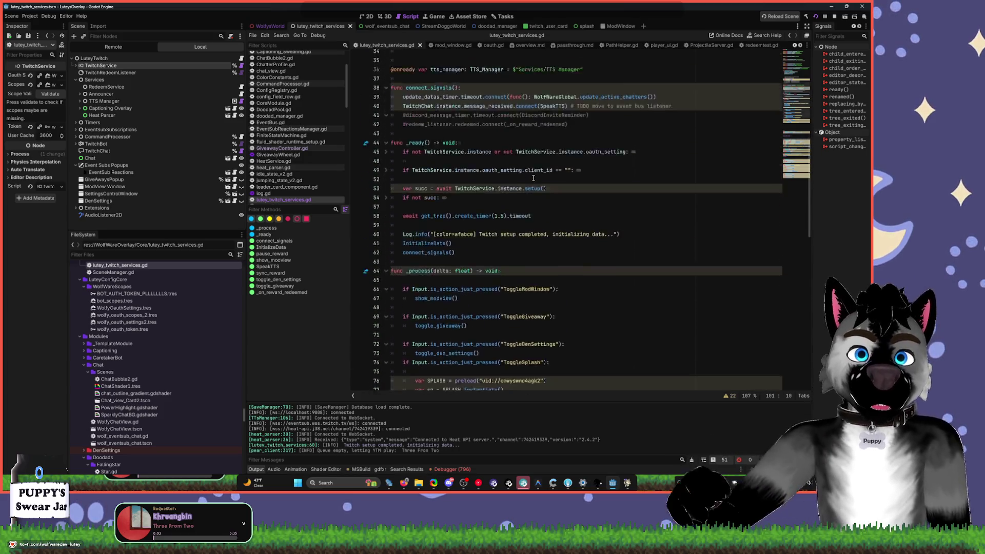
{"action": "left_click", "coordinate": [403, 348]}
{"action": "key", "text": "Delete"}
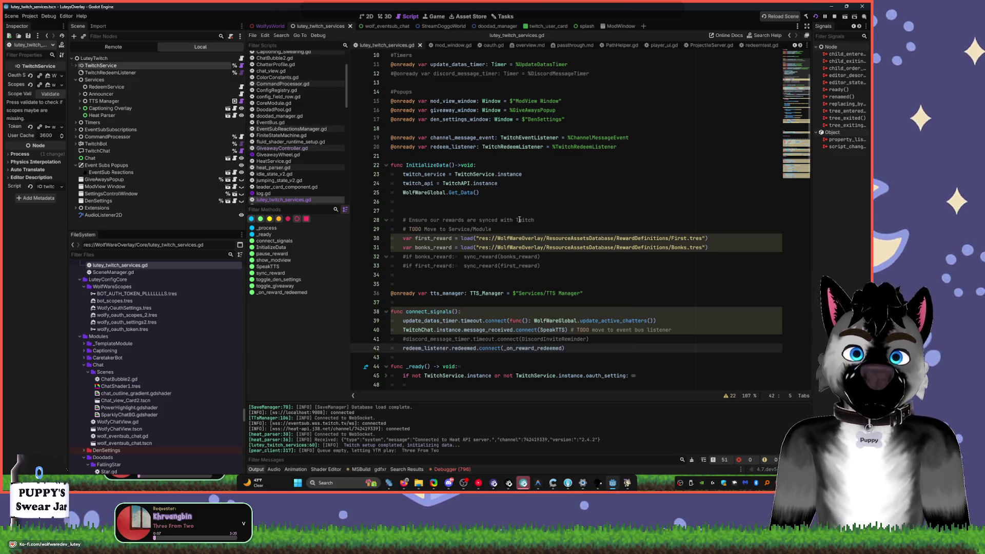
{"action": "key", "text": "ctrl+s"}
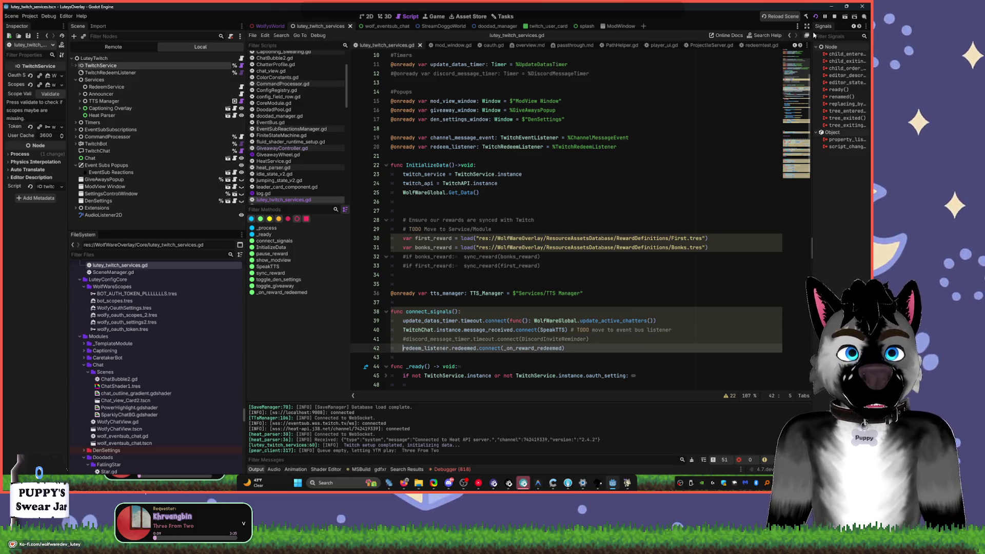
{"action": "left_click", "coordinate": [807, 17]}
{"action": "left_click", "coordinate": [807, 17]}
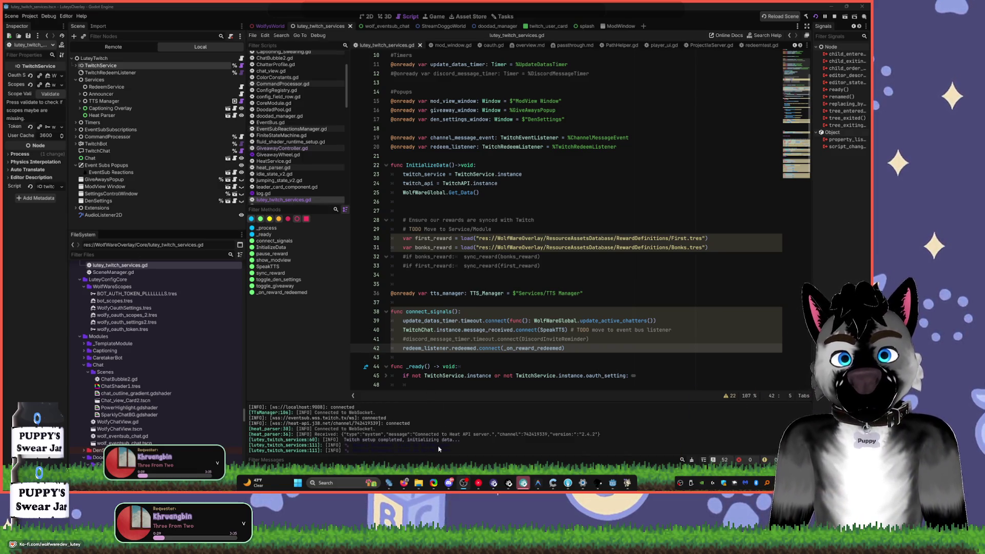
{"action": "left_click_drag", "start_coordinate": [439, 449], "coordinate": [373, 434]}
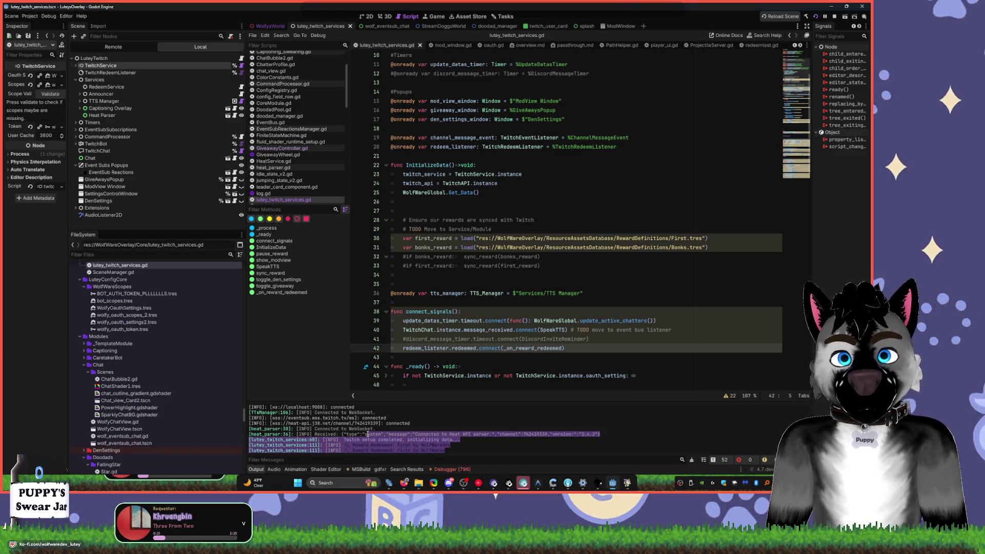
{"action": "scroll", "coordinate": [471, 294], "scroll_direction": "up", "scroll_amount": 3}
{"action": "scroll", "coordinate": [491, 272], "scroll_direction": "down", "scroll_amount": 3}
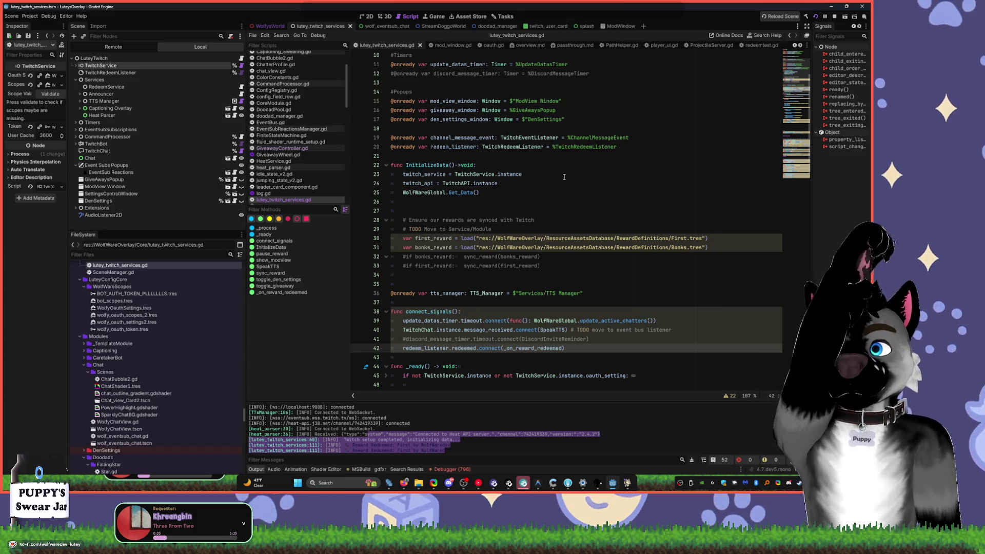
{"action": "scroll", "coordinate": [569, 176], "scroll_direction": "down", "scroll_amount": 5}
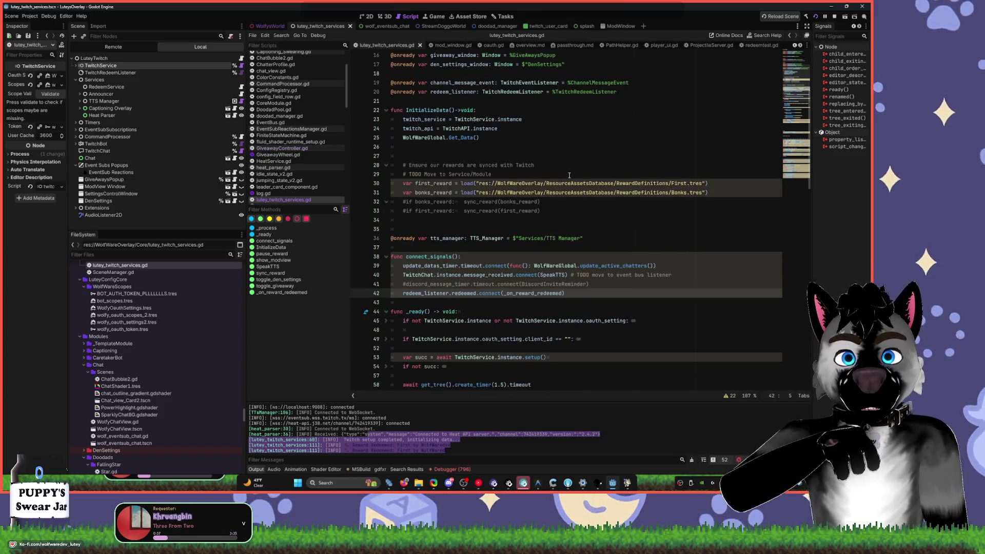
{"action": "scroll", "coordinate": [569, 175], "scroll_direction": "down", "scroll_amount": 3}
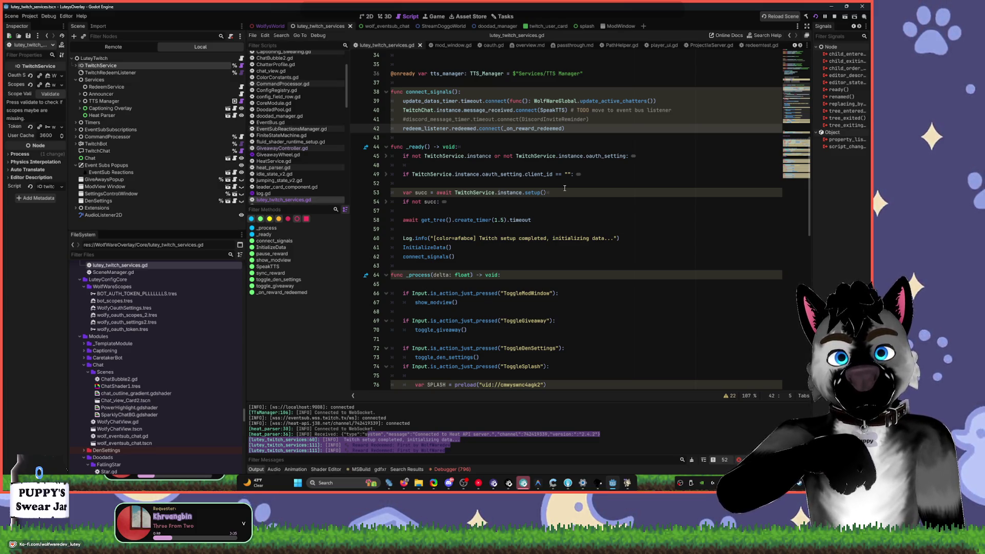
{"action": "scroll", "coordinate": [565, 189], "scroll_direction": "down", "scroll_amount": 3}
{"action": "scroll", "coordinate": [564, 189], "scroll_direction": "up", "scroll_amount": 8}
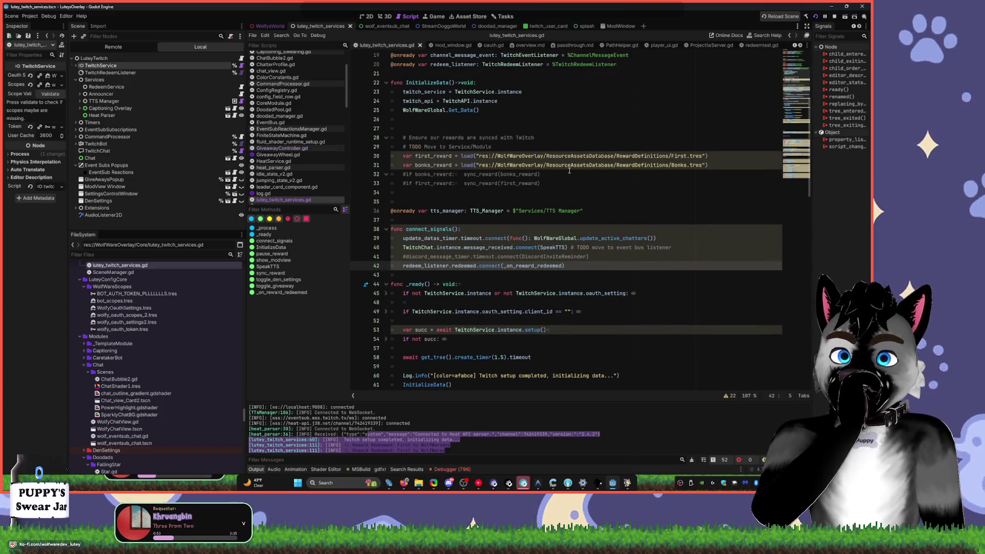
{"action": "scroll", "coordinate": [569, 171], "scroll_direction": "up", "scroll_amount": 4}
{"action": "scroll", "coordinate": [569, 171], "scroll_direction": "up", "scroll_amount": 2}
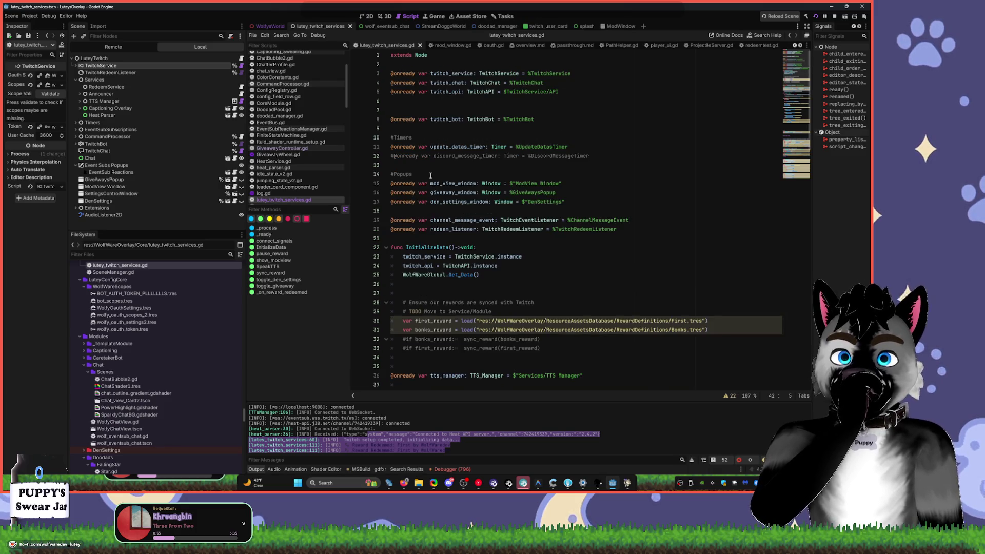
{"action": "scroll", "coordinate": [298, 128], "scroll_direction": "up", "scroll_amount": 2}
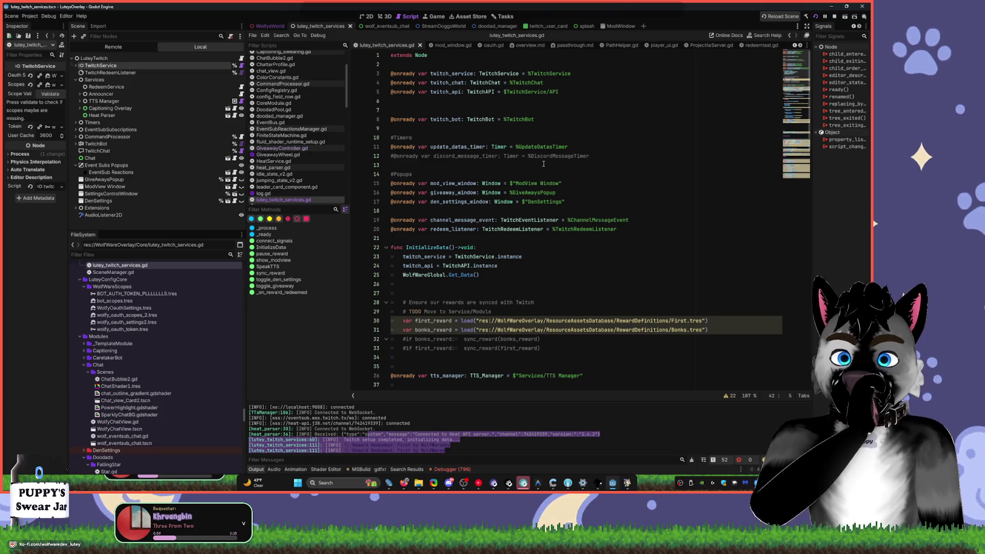
{"action": "scroll", "coordinate": [543, 164], "scroll_direction": "down", "scroll_amount": 1}
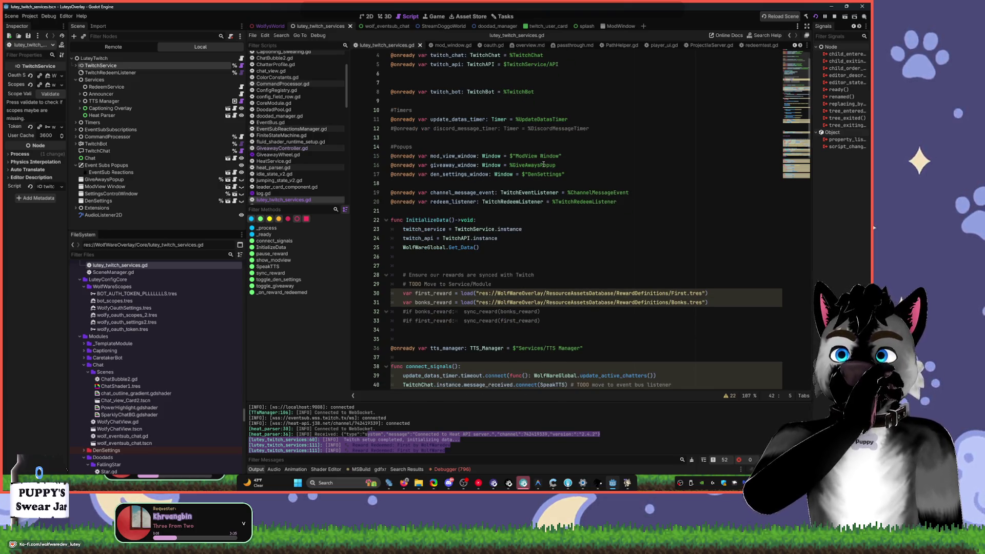
{"action": "scroll", "coordinate": [544, 169], "scroll_direction": "down", "scroll_amount": 12}
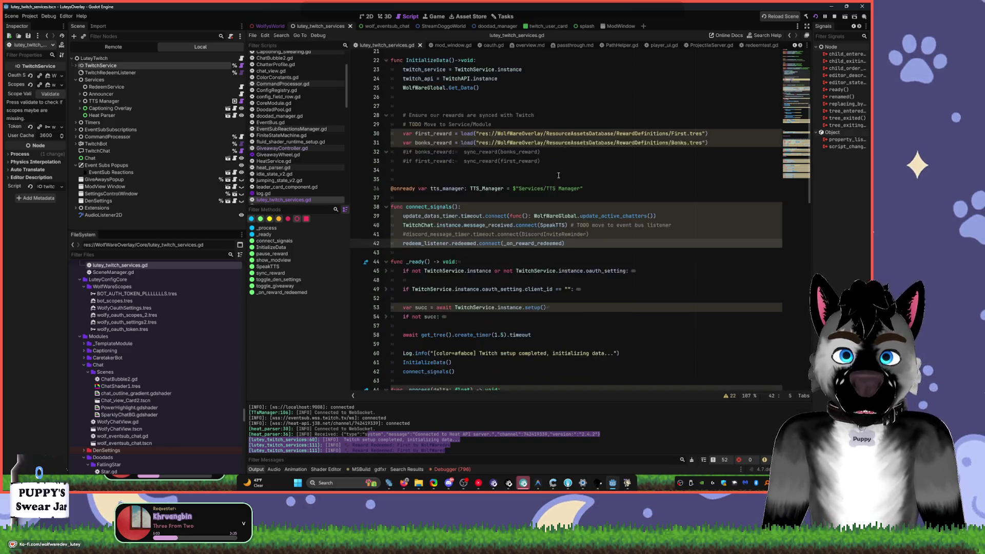
{"action": "scroll", "coordinate": [558, 176], "scroll_direction": "down", "scroll_amount": 4}
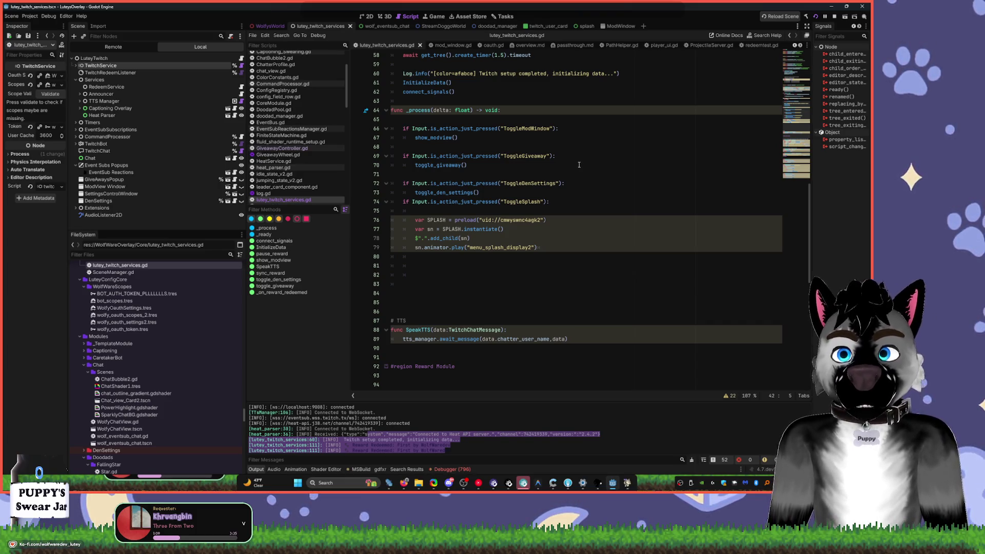
- Delete blank lines 81–85 and empty line 75, and add a blank line after line 73
{"action": "left_click_drag", "start_coordinate": [412, 309], "coordinate": [368, 267]}
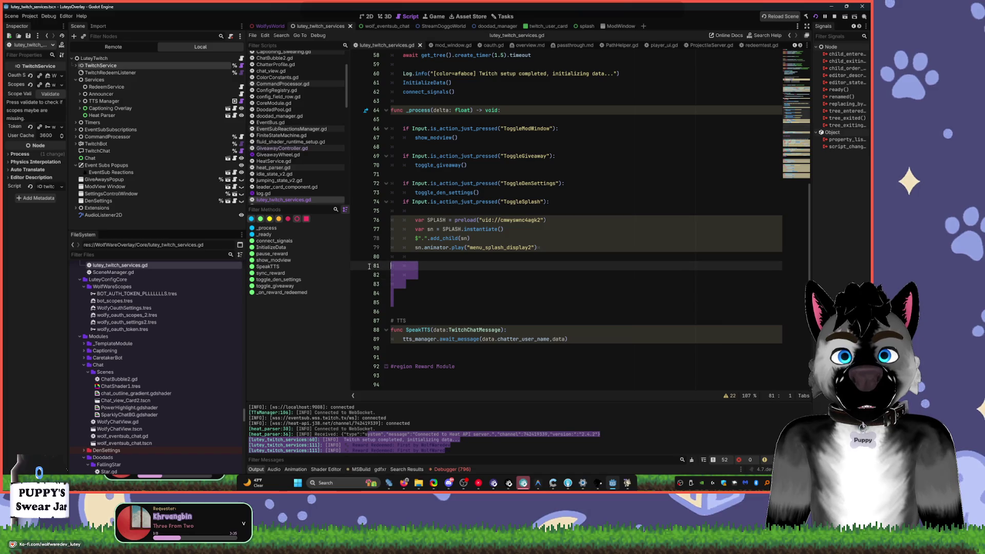
{"action": "key", "text": "BackSpace"}
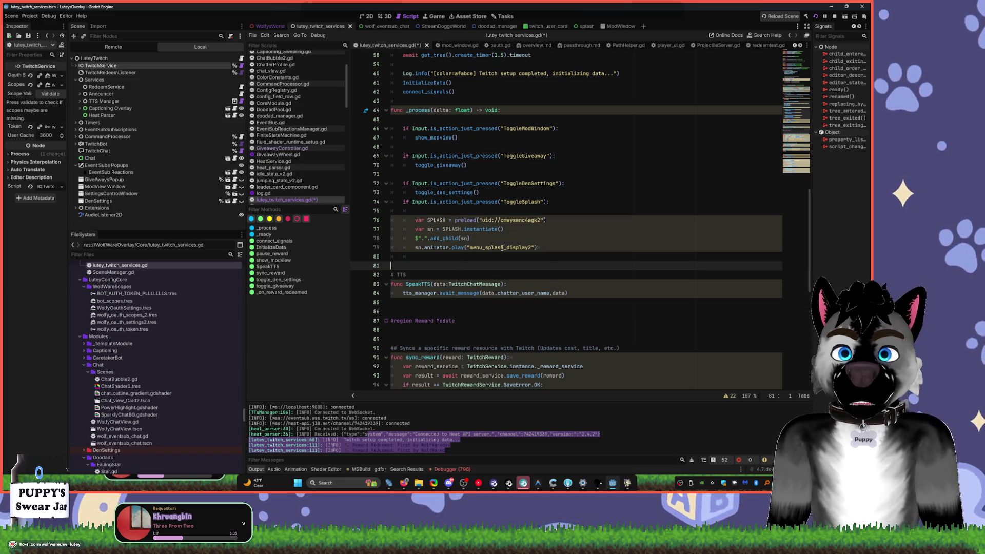
{"action": "left_click", "coordinate": [561, 201]}
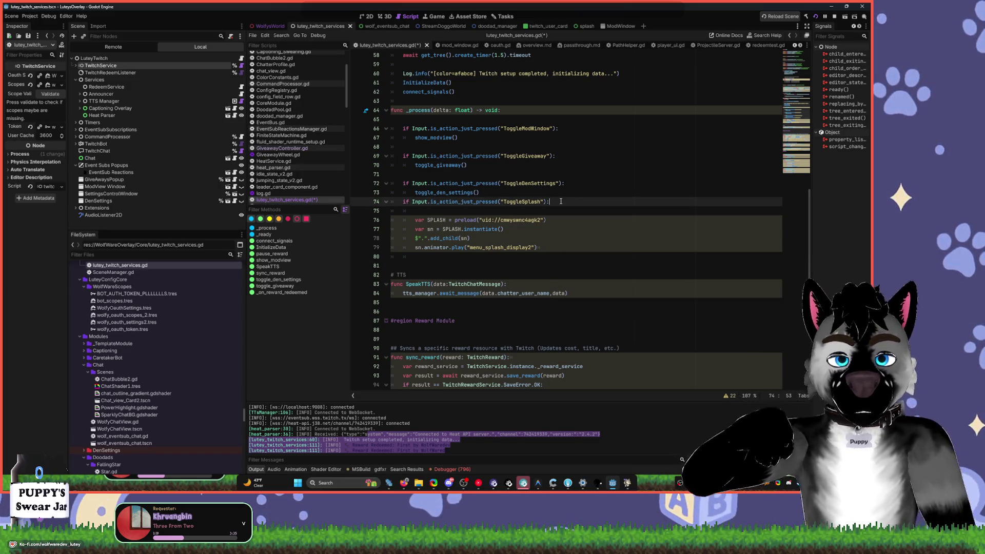
{"action": "key", "text": "Delete"}
{"action": "left_click", "coordinate": [484, 194]}
{"action": "key", "text": "Return"}
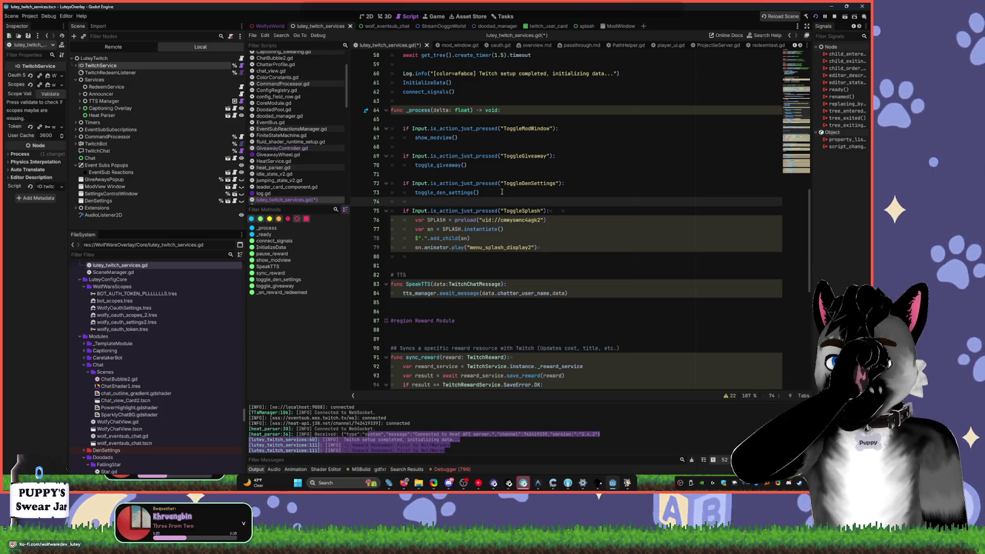
{"action": "scroll", "coordinate": [404, 111], "scroll_direction": "up", "scroll_amount": 15}
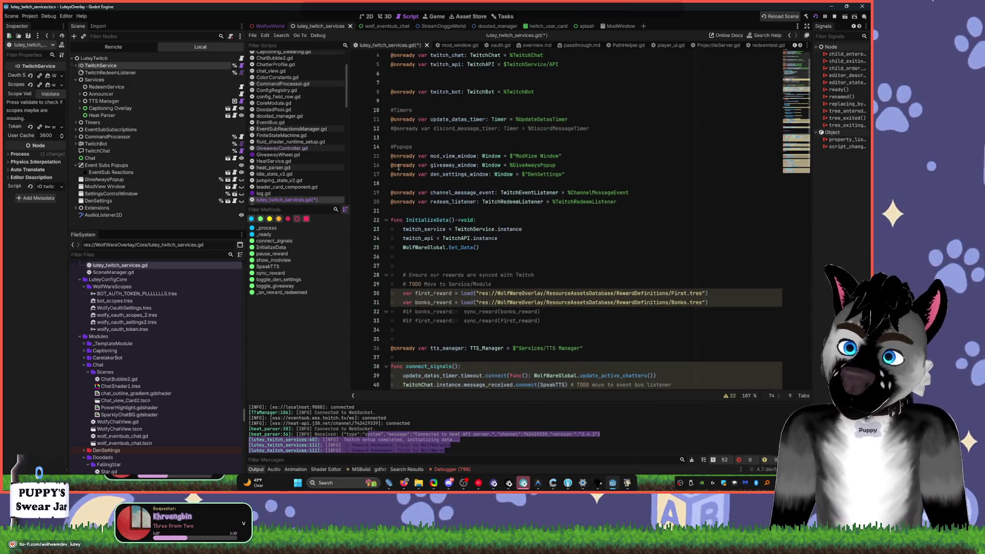
{"action": "left_click", "coordinate": [308, 275]}
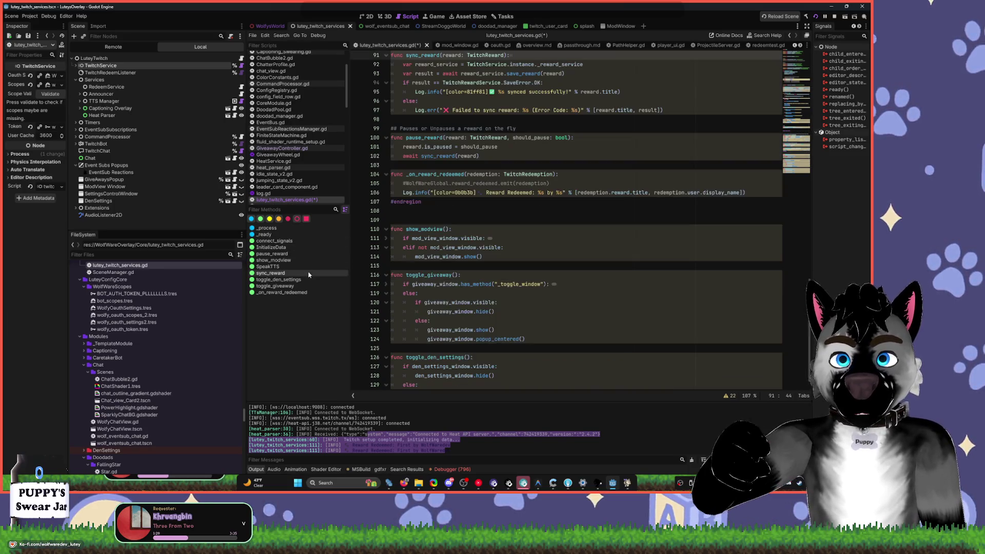
{"action": "scroll", "coordinate": [541, 214], "scroll_direction": "up", "scroll_amount": 4}
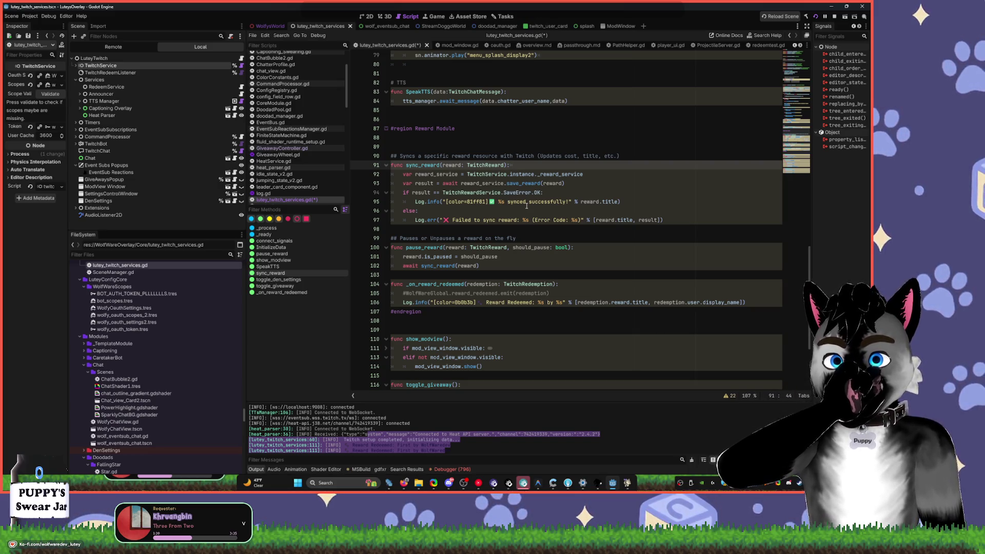
{"action": "double_click", "coordinate": [414, 283]}
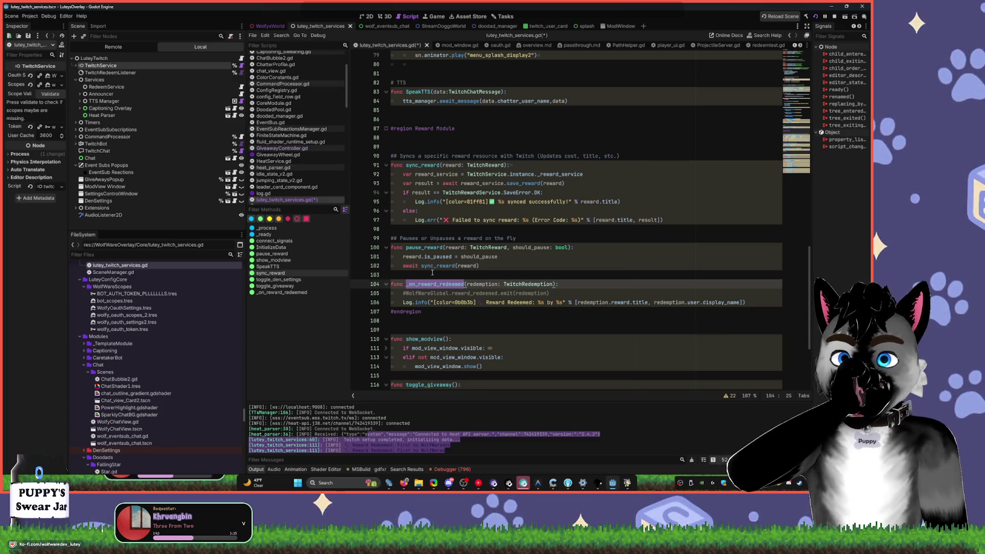
{"action": "scroll", "coordinate": [525, 60], "scroll_direction": "up", "scroll_amount": 10}
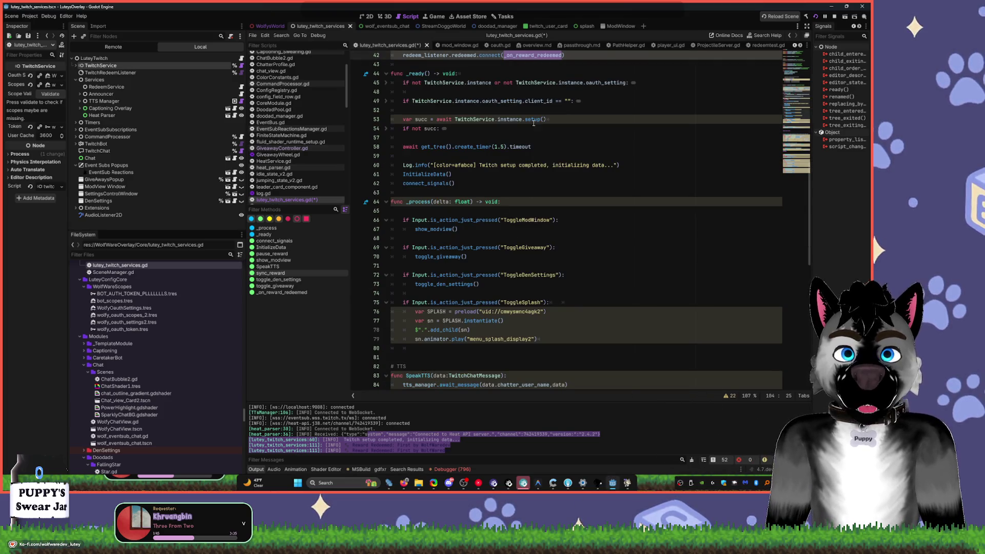
{"action": "double_click", "coordinate": [425, 55]}
{"action": "scroll", "coordinate": [528, 147], "scroll_direction": "up", "scroll_amount": 7}
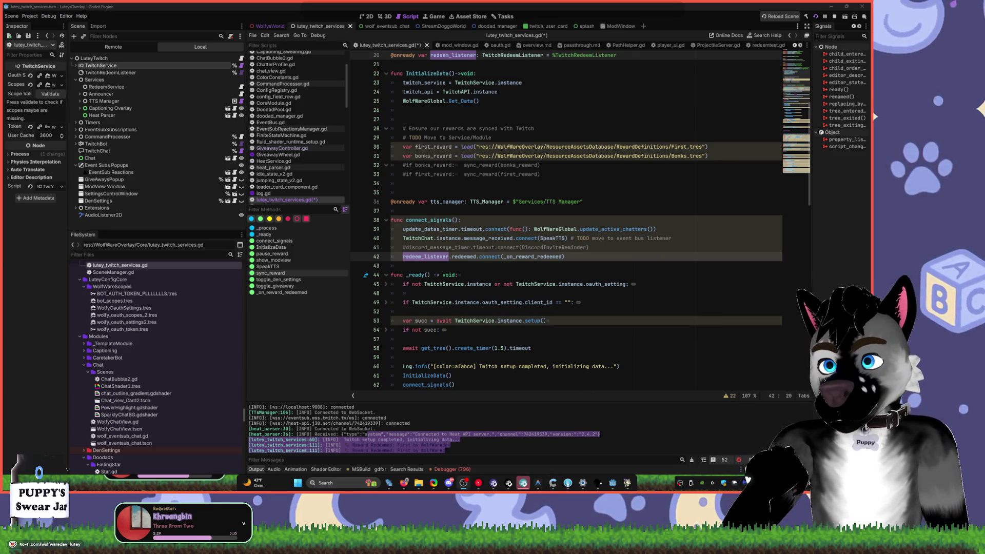
- Launch Overwatch from the Steam tray menu and dismiss the starting notice
{"action": "right_click", "coordinate": [805, 483]}
{"action": "left_click", "coordinate": [815, 342]}
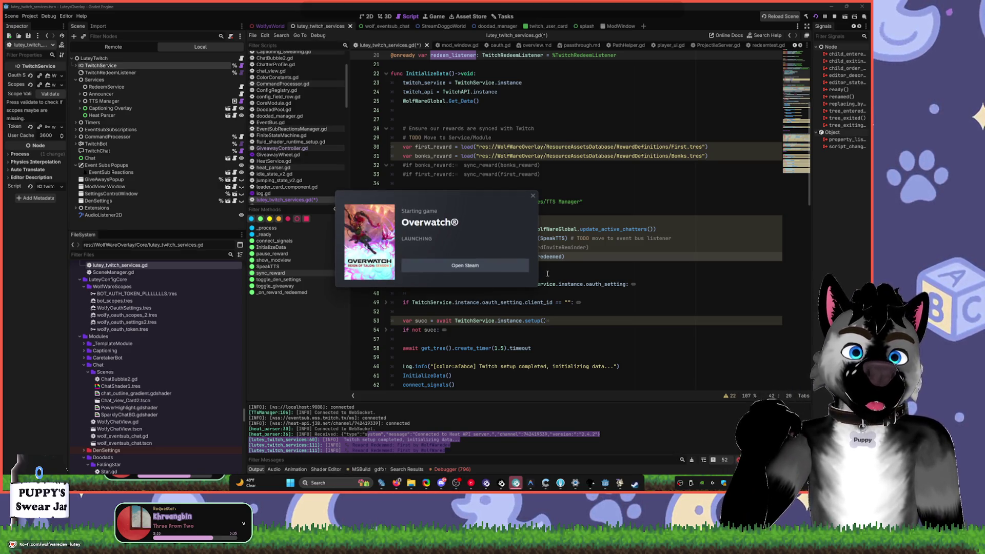
{"action": "left_click", "coordinate": [564, 293]}
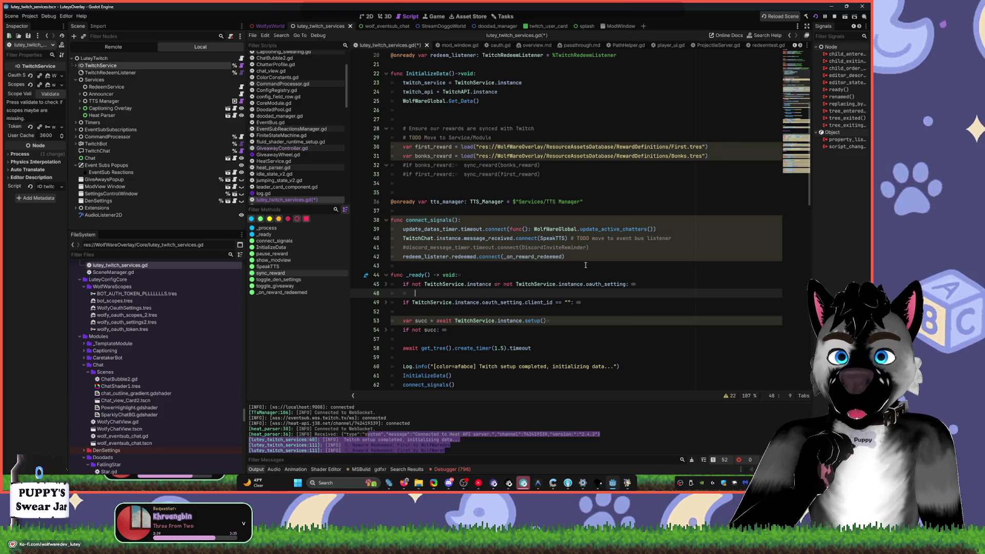
- Select the newest Output log lines and move to the TwitchService.instance.setup() call on line 53
{"action": "left_click_drag", "start_coordinate": [451, 450], "coordinate": [230, 444]}
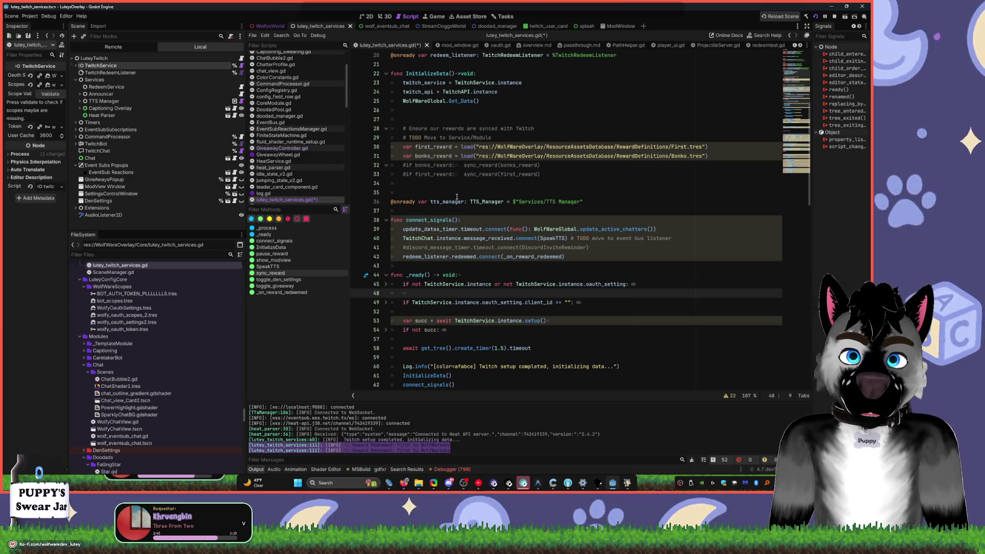
{"action": "left_click", "coordinate": [482, 320]}
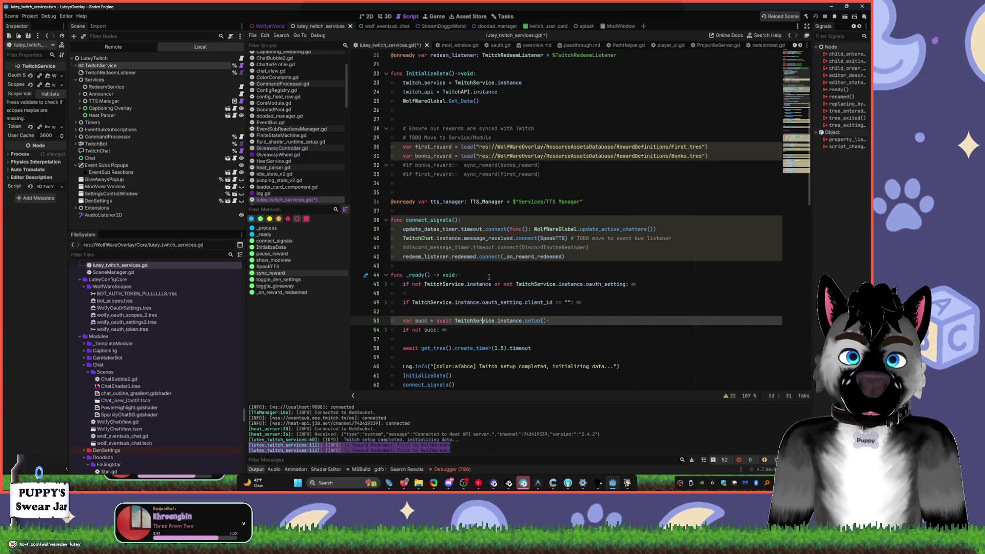
{"action": "scroll", "coordinate": [494, 267], "scroll_direction": "down", "scroll_amount": 5}
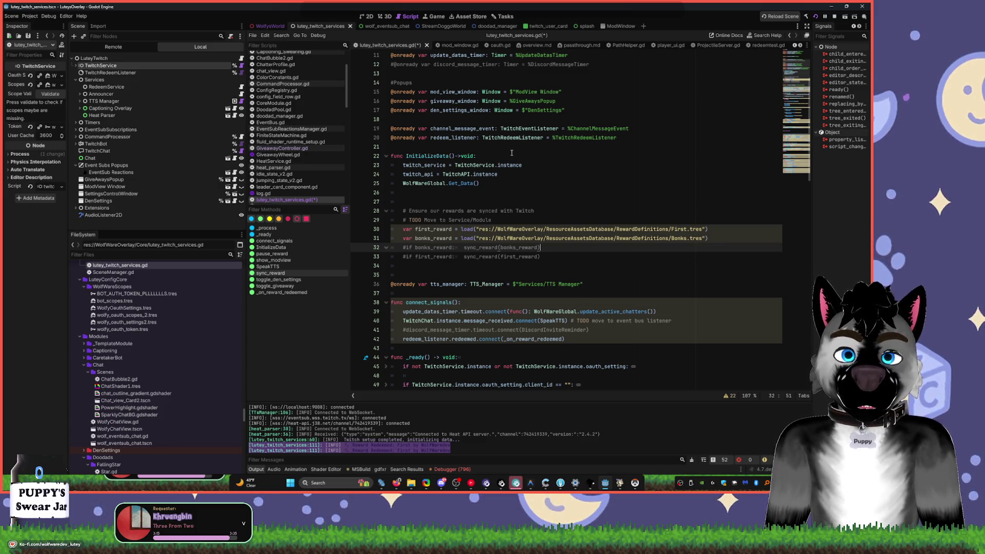
- Select the TwitchRedeemListener node and widen the Inspector to see its First.tres and Bonks.tres rewards
{"action": "left_click", "coordinate": [462, 143]}
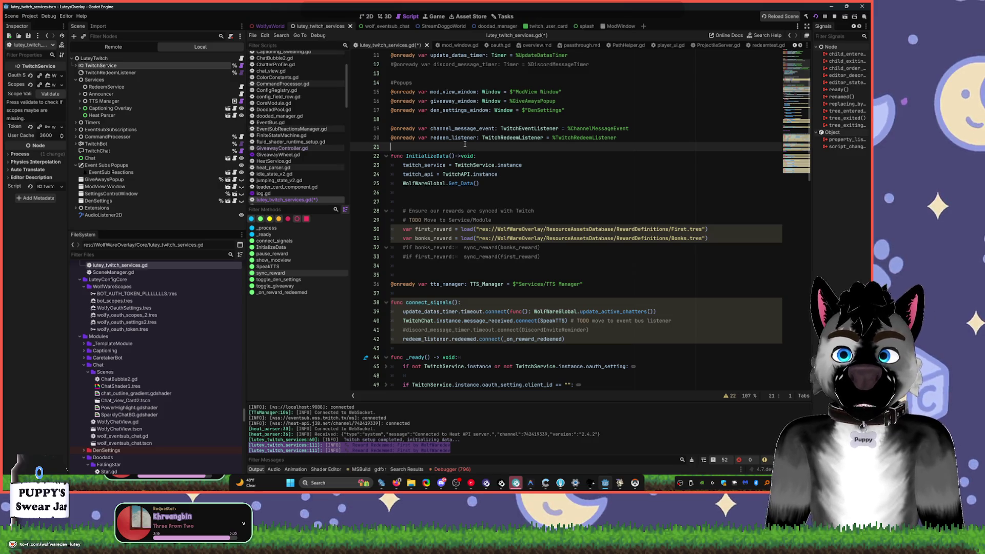
{"action": "double_click", "coordinate": [451, 137]}
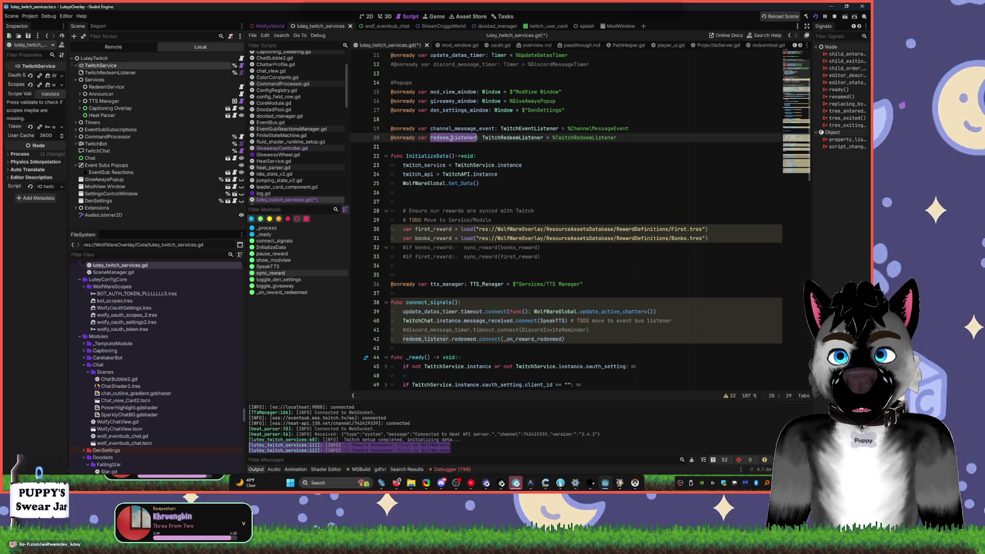
{"action": "left_click", "coordinate": [123, 72]}
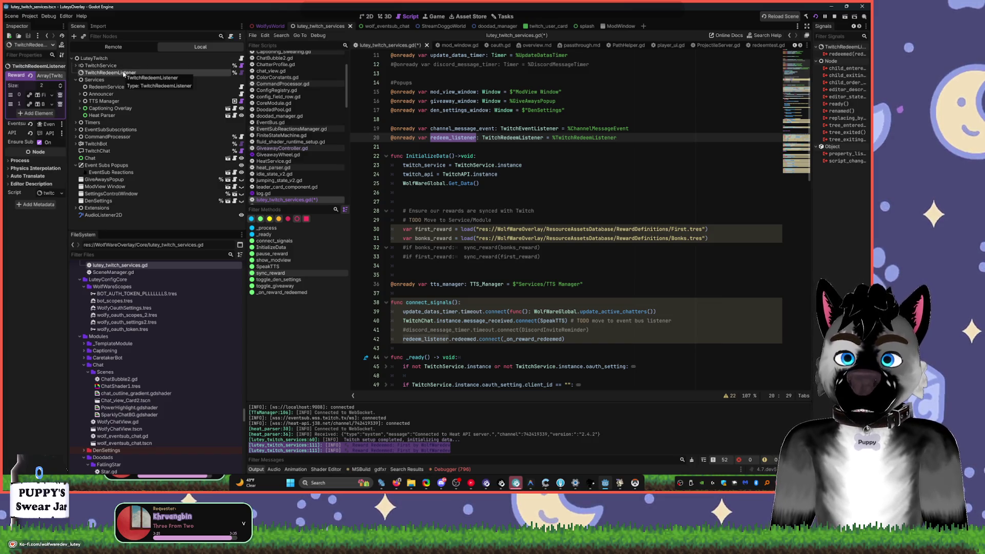
{"action": "left_click_drag", "start_coordinate": [68, 75], "coordinate": [119, 69]}
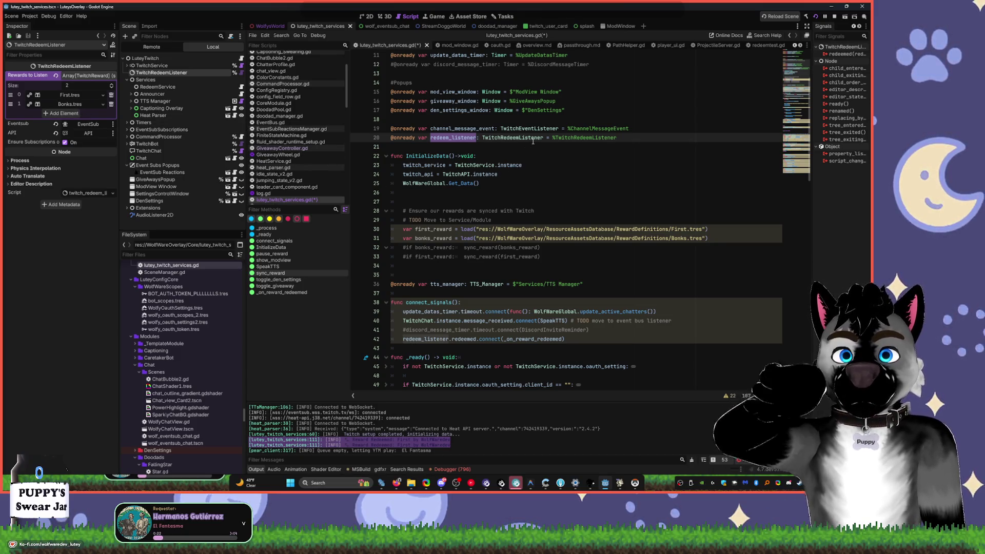
- Show lutey_twitch_services.gd and jump to its SpeakTTS function in the Reward Module section
{"action": "left_click", "coordinate": [399, 145]}
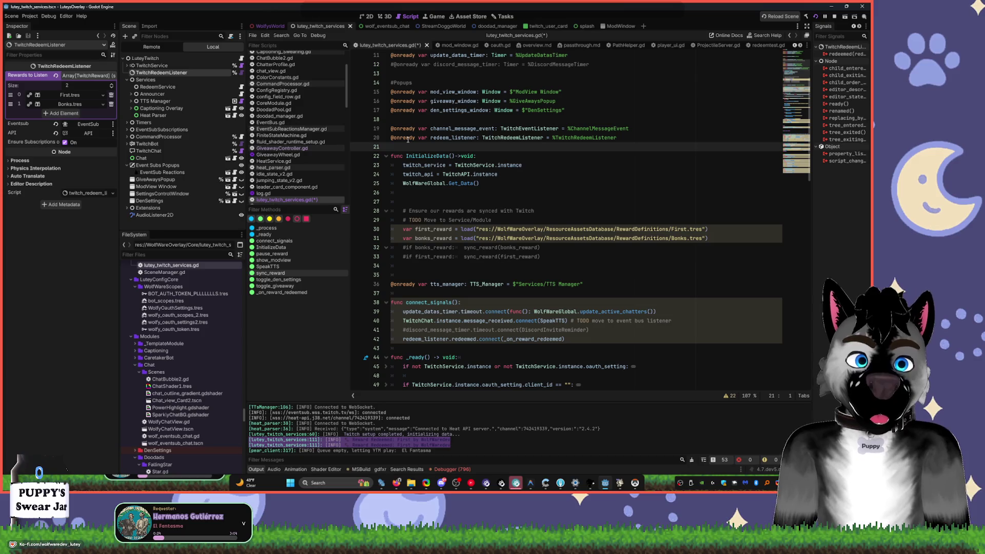
{"action": "mouse_move", "coordinate": [407, 139]}
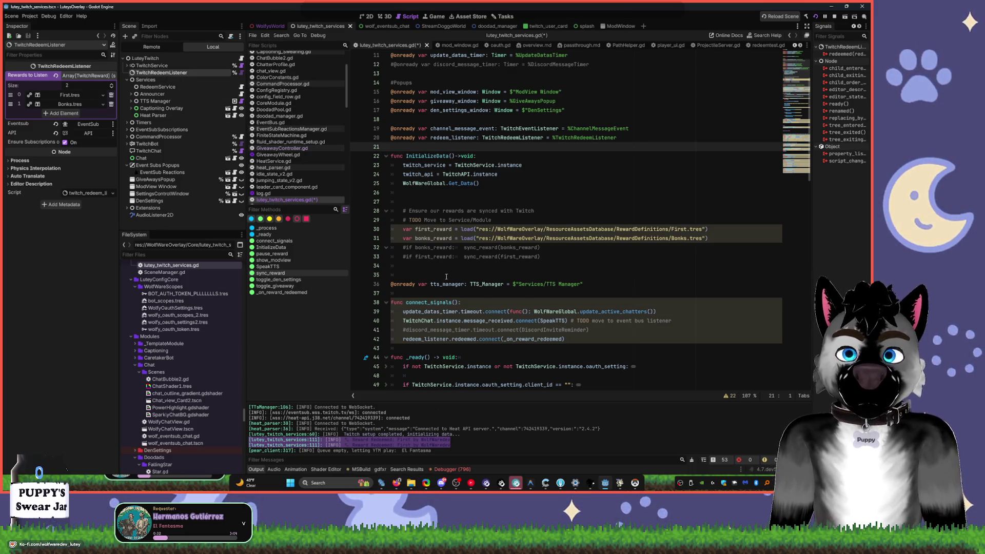
{"action": "left_click", "coordinate": [152, 67]}
{"action": "left_click", "coordinate": [153, 73]}
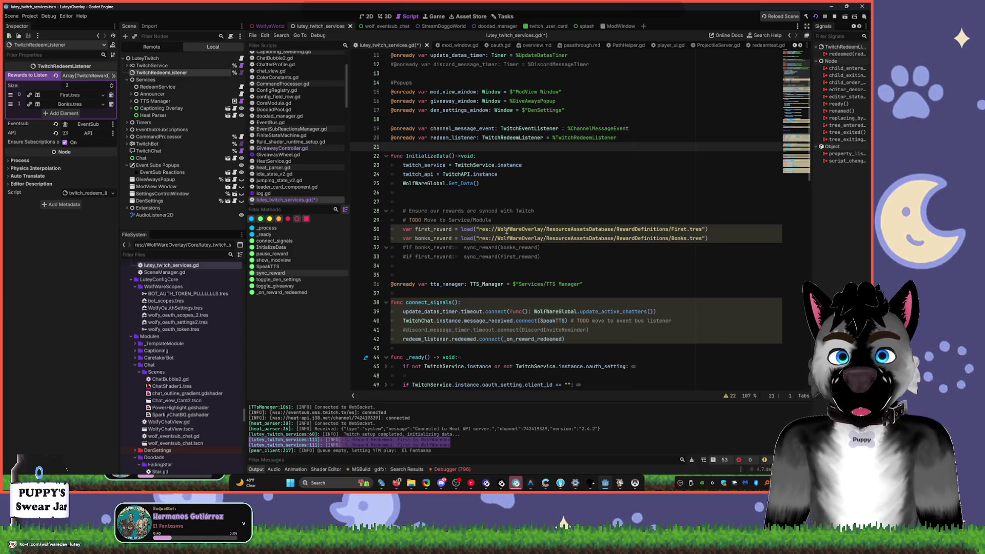
{"action": "mouse_move", "coordinate": [534, 310]}
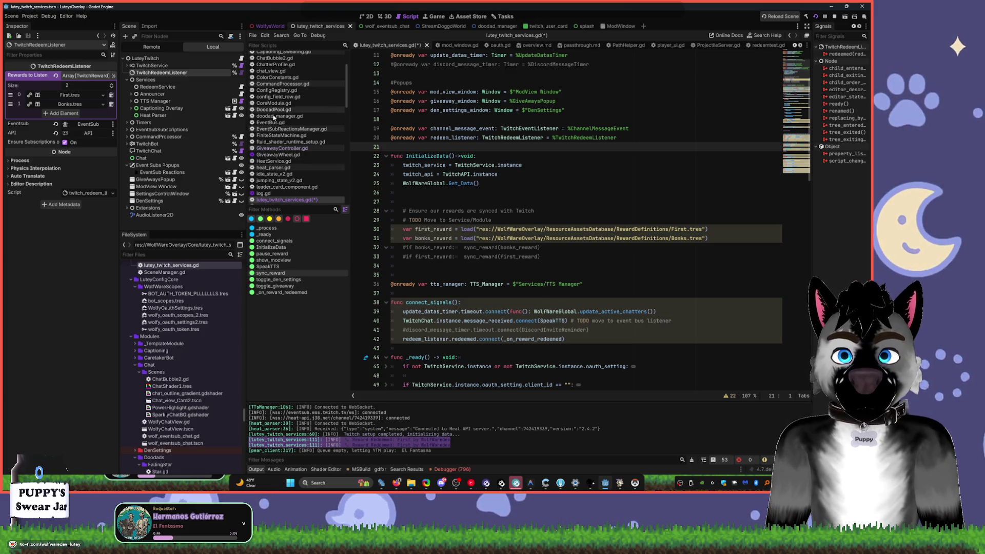
{"action": "left_click", "coordinate": [241, 58]}
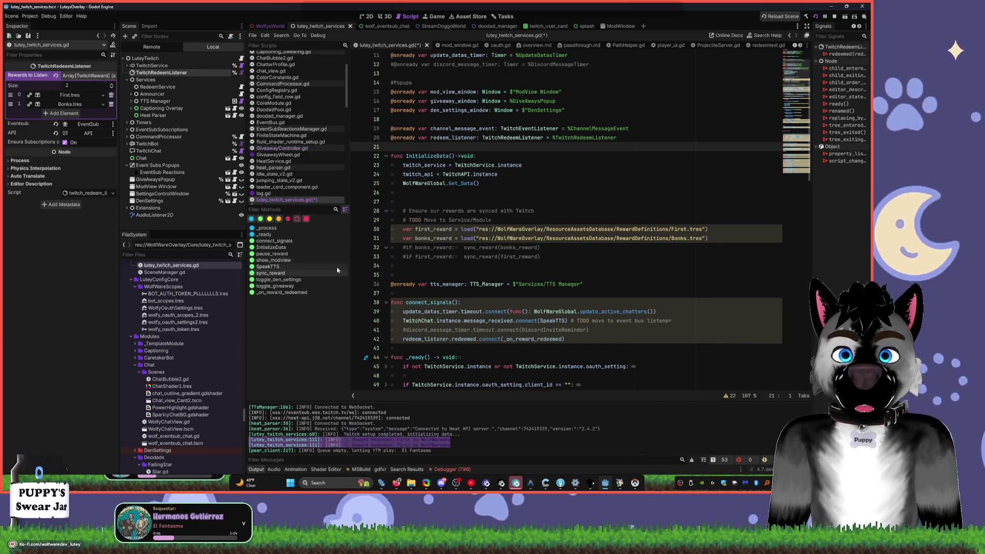
{"action": "left_click", "coordinate": [296, 267]}
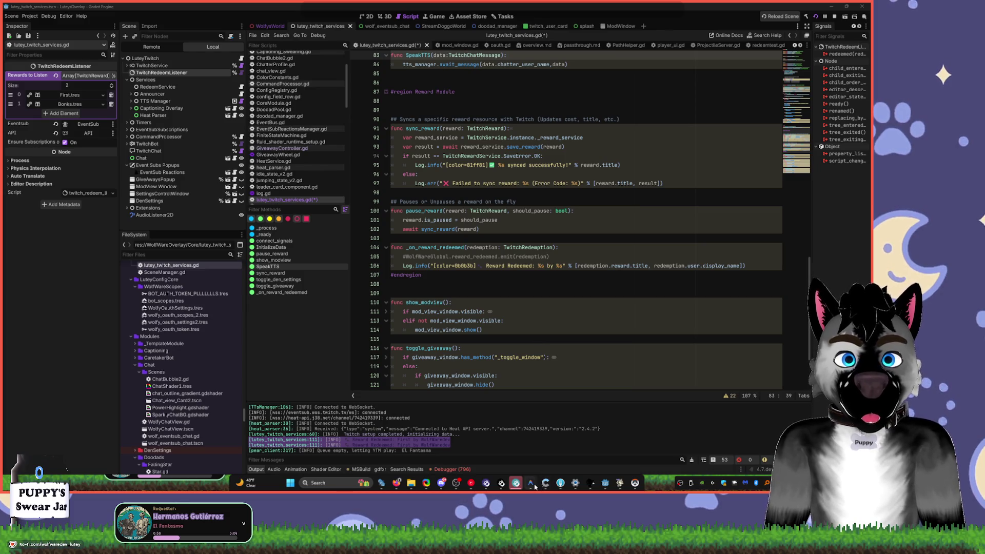
- Expand the First.tres reward entry in the Inspector and filter the FileSystem by 'first'
{"action": "mouse_move", "coordinate": [531, 485]}
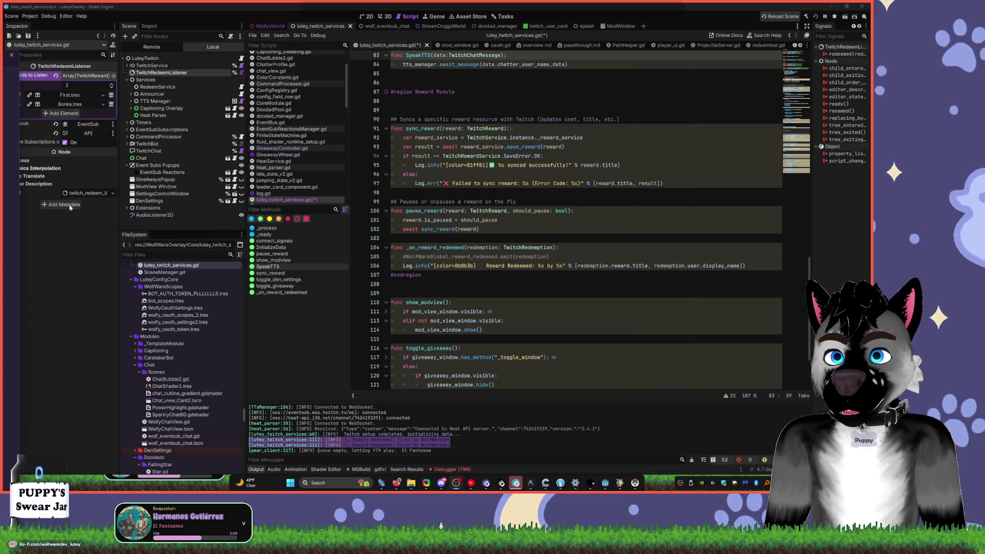
{"action": "left_click", "coordinate": [72, 96]}
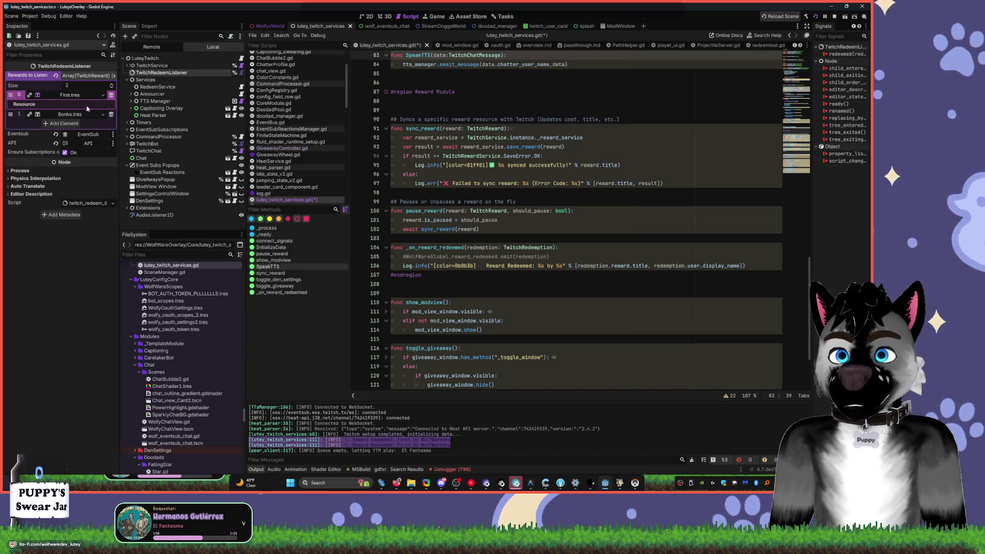
{"action": "scroll", "coordinate": [179, 462], "scroll_direction": "down", "scroll_amount": 5}
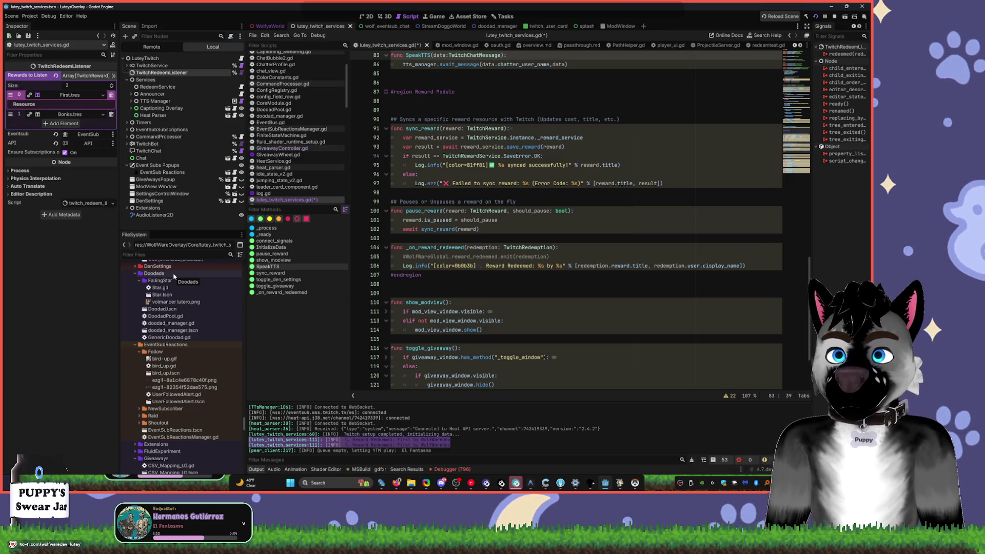
{"action": "type", "text": "first"}
{"action": "left_click", "coordinate": [183, 330]}
- Open First.tres, review its TwitchReward properties (name First, cost 1), then minimize Godot
{"action": "double_click", "coordinate": [181, 330]}
{"action": "left_click", "coordinate": [136, 331]}
{"action": "left_click", "coordinate": [159, 337]}
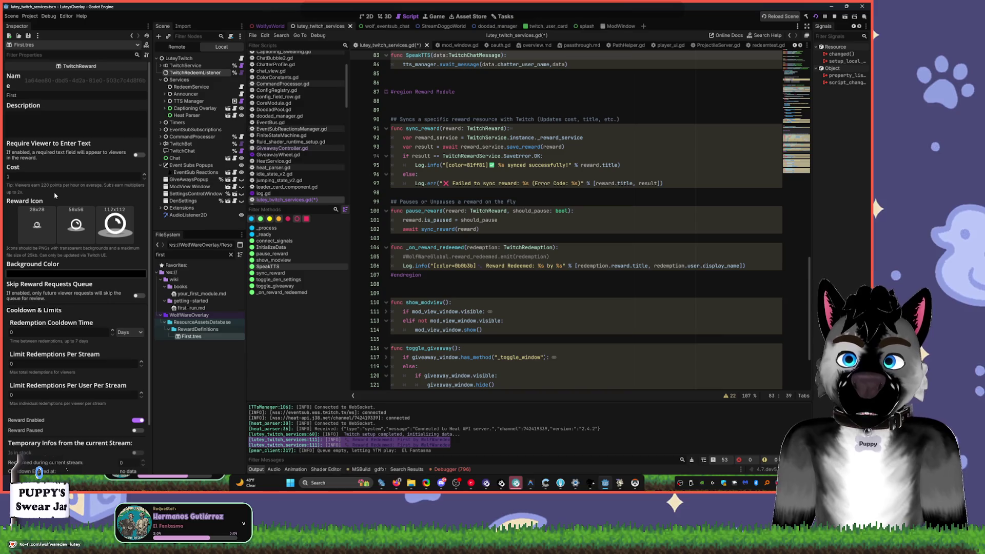
{"action": "left_click", "coordinate": [107, 271]}
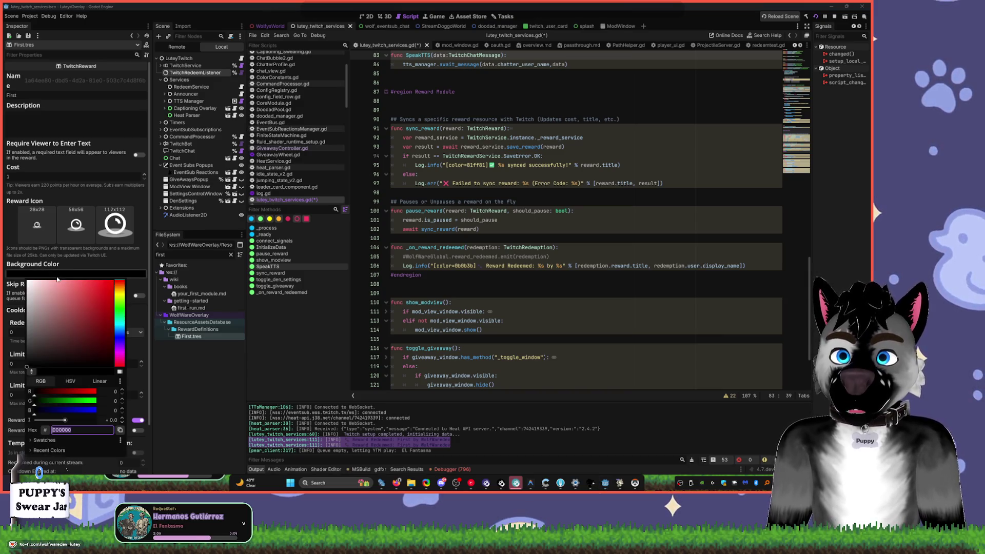
{"action": "left_click", "coordinate": [108, 271]}
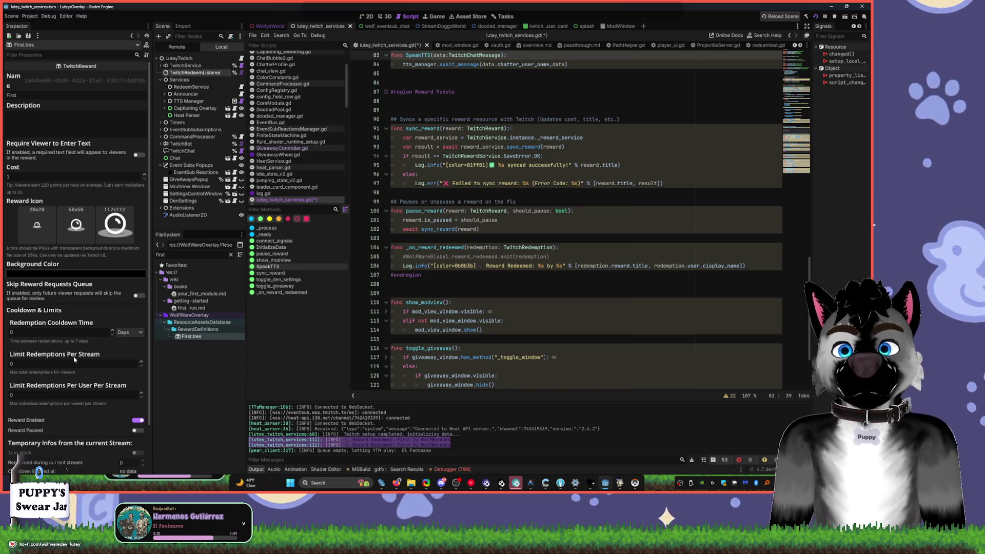
{"action": "scroll", "coordinate": [68, 309], "scroll_direction": "down", "scroll_amount": 2}
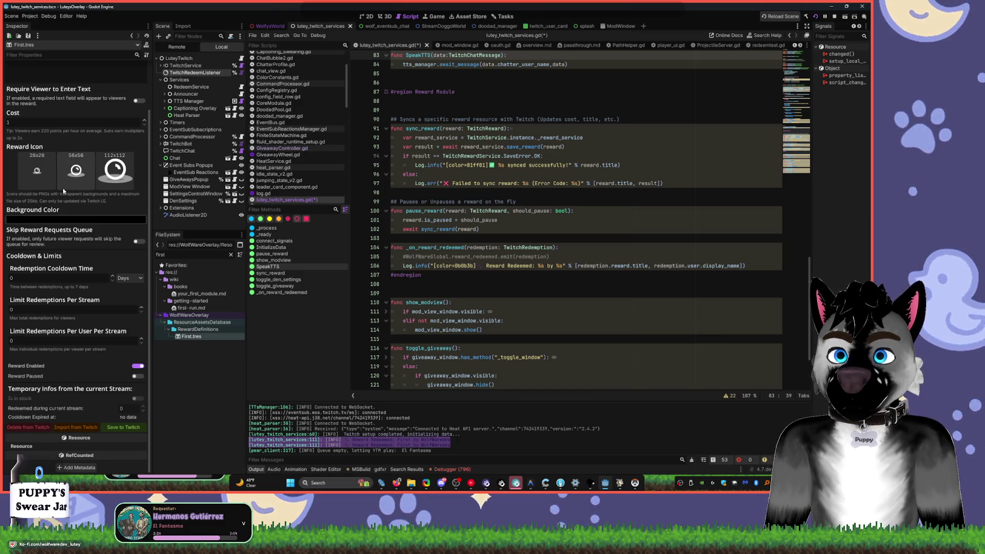
{"action": "mouse_move", "coordinate": [64, 191]}
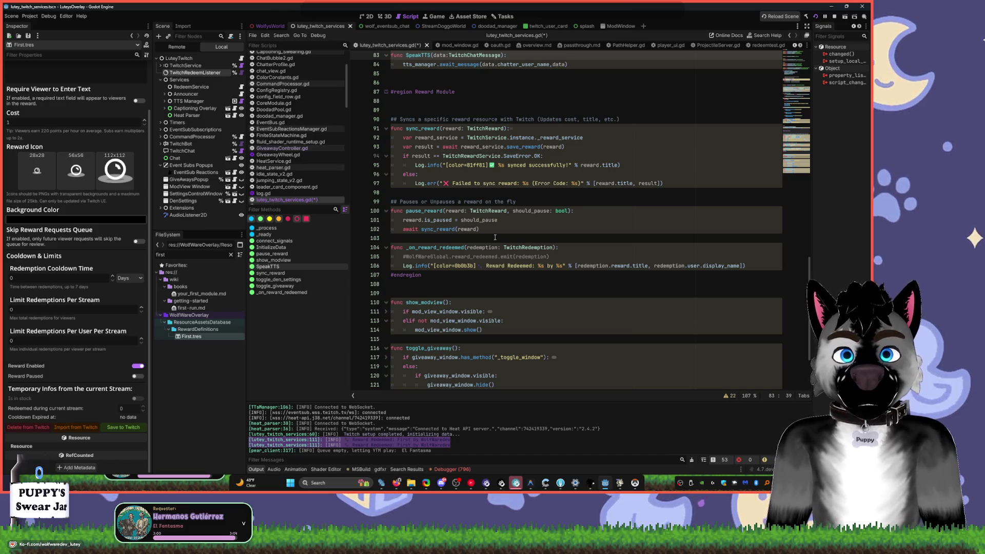
{"action": "left_click", "coordinate": [531, 483]}
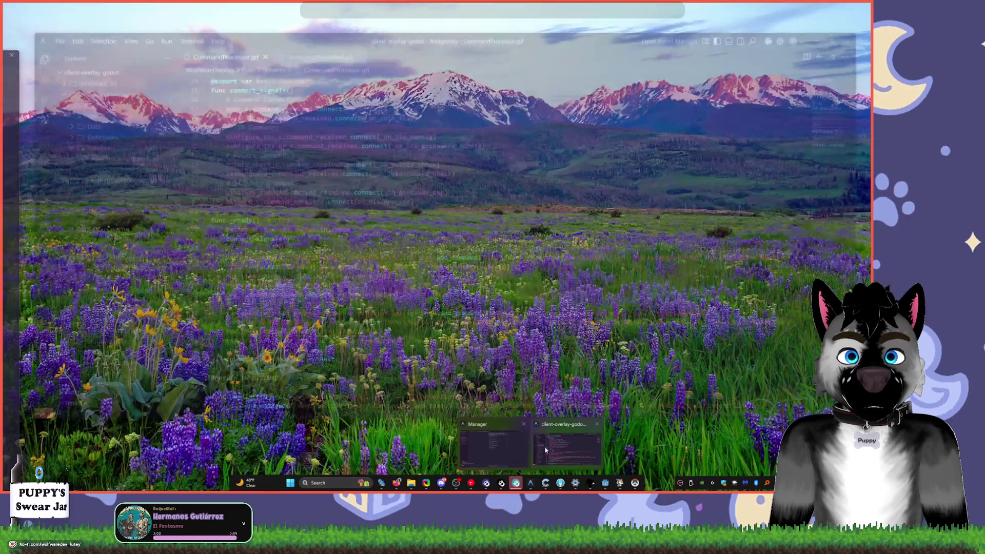
- Return to Godot, select TwitchService's EventSub node, widen the Inspector and expand Subscriptions
{"action": "key", "text": "alt+Tab"}
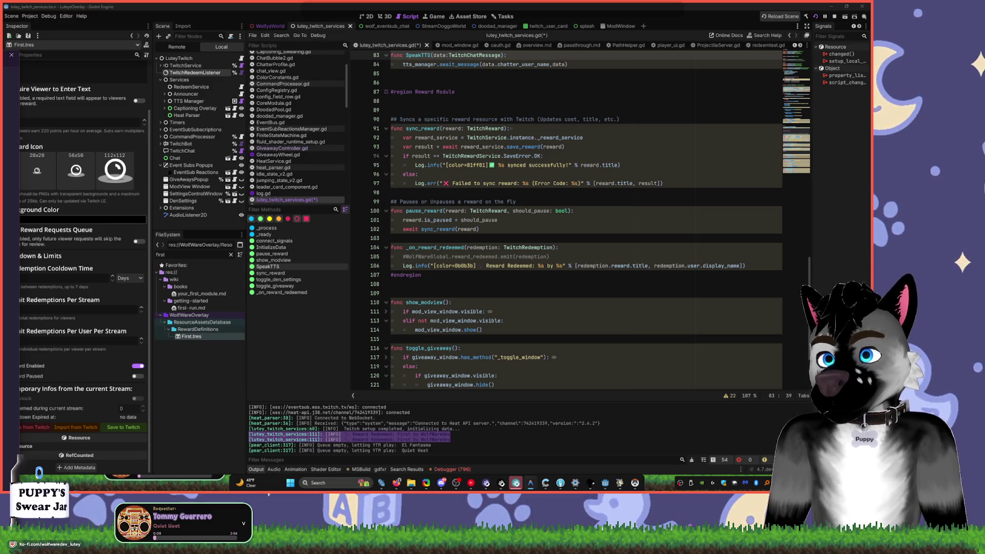
{"action": "left_click", "coordinate": [202, 81]}
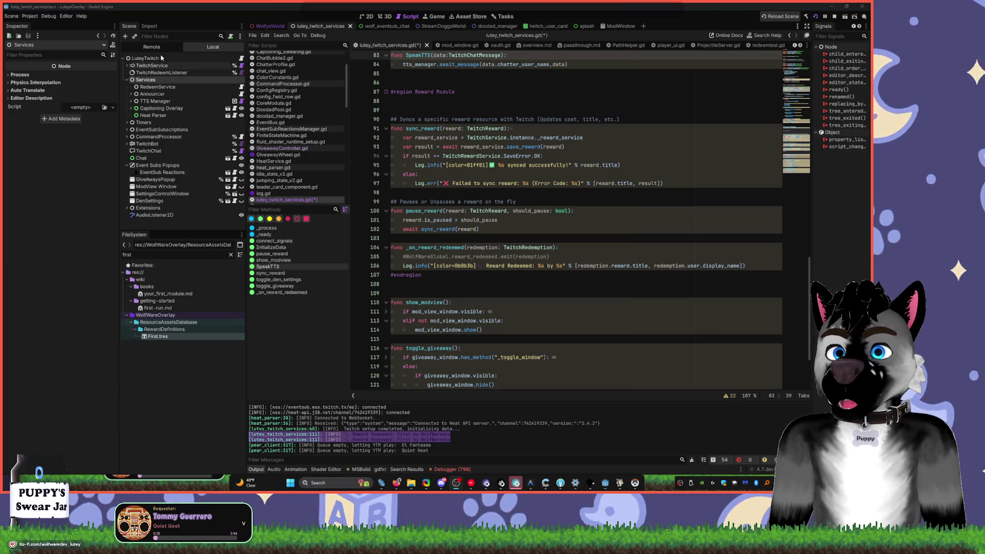
{"action": "left_click", "coordinate": [127, 66]}
{"action": "left_click", "coordinate": [149, 80]}
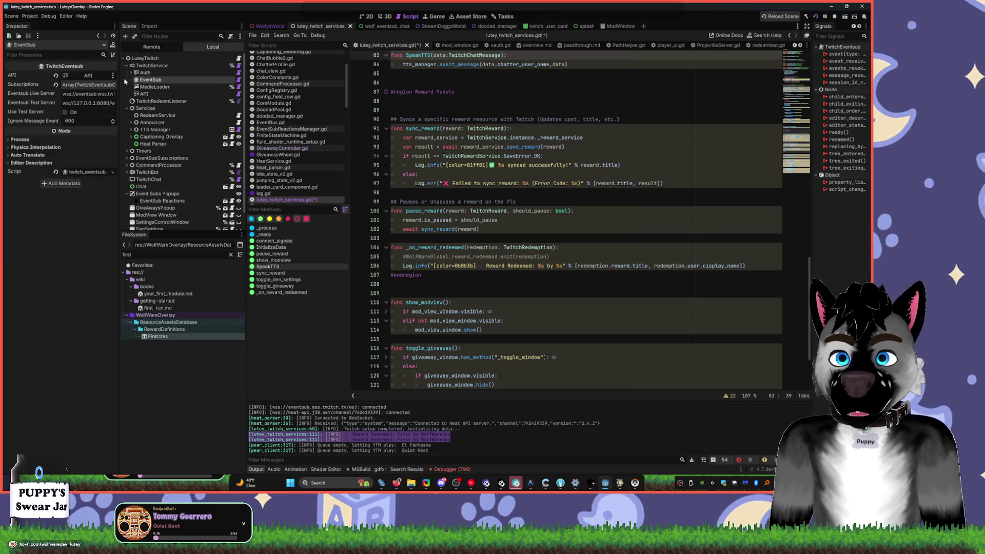
{"action": "left_click_drag", "start_coordinate": [119, 80], "coordinate": [266, 87]}
{"action": "left_click", "coordinate": [225, 85]}
- Expand subscription elements 3, 2 and 1 and check each Custom Reward Redemption event type
{"action": "left_click", "coordinate": [154, 133]}
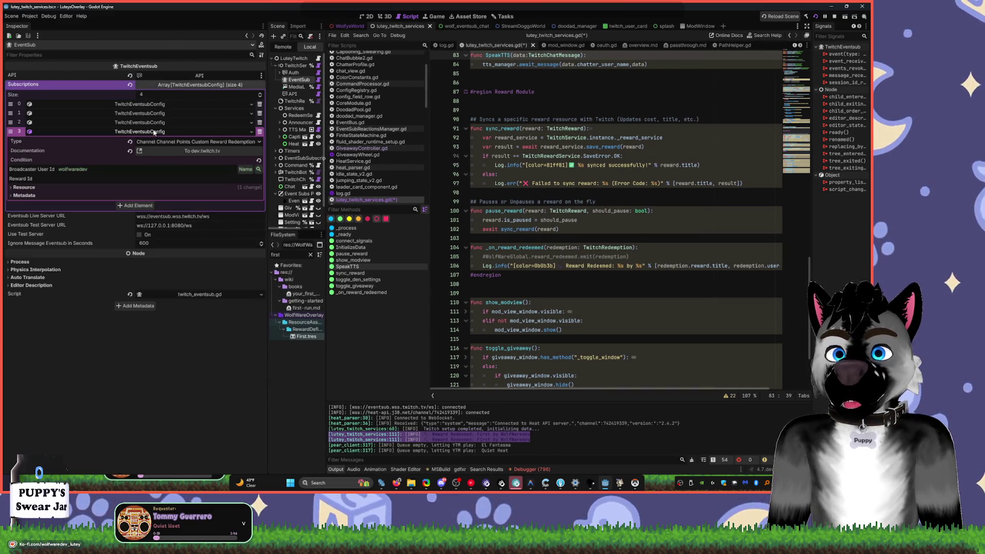
{"action": "left_click", "coordinate": [228, 142]}
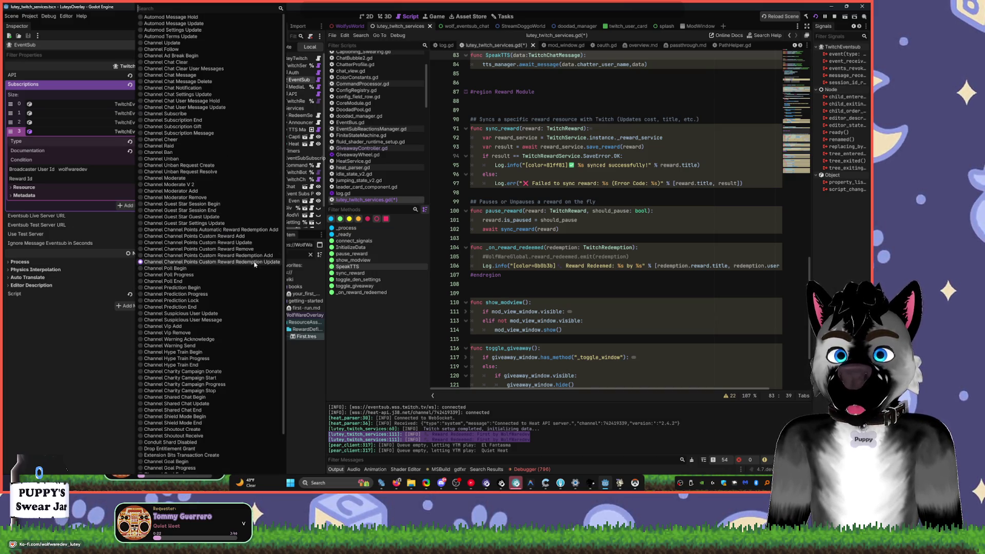
{"action": "left_click", "coordinate": [216, 261]}
{"action": "left_click", "coordinate": [154, 125]}
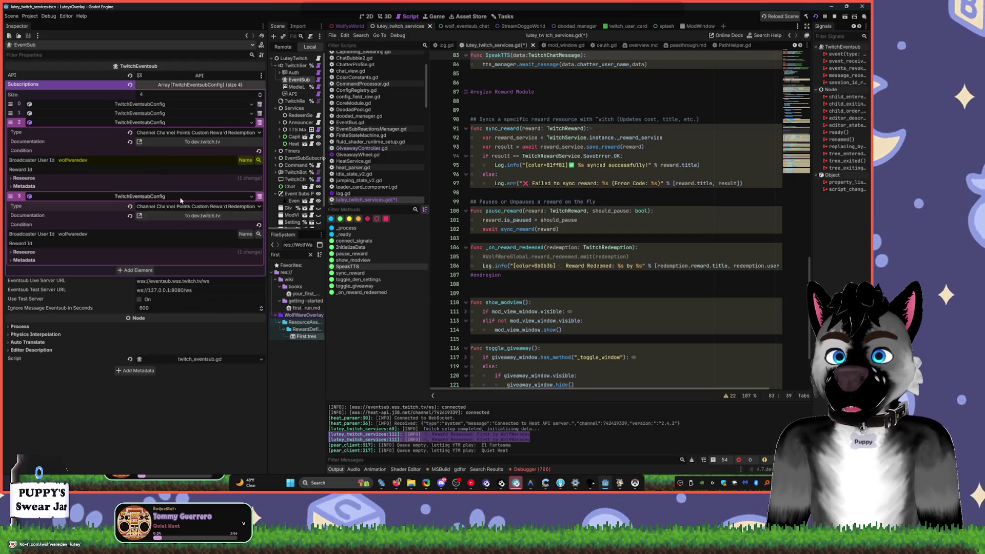
{"action": "left_click", "coordinate": [187, 133]}
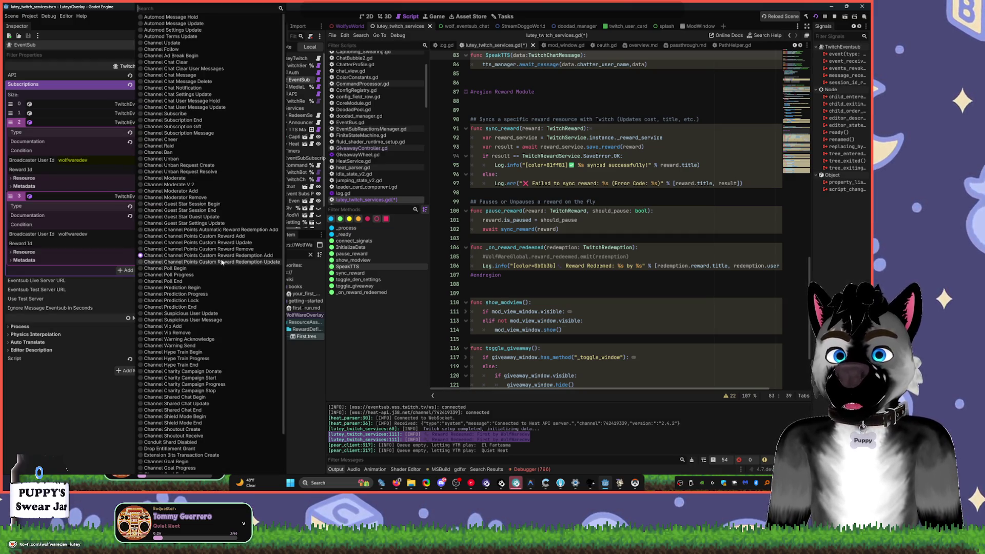
{"action": "left_click", "coordinate": [88, 402]}
{"action": "left_click", "coordinate": [167, 114]}
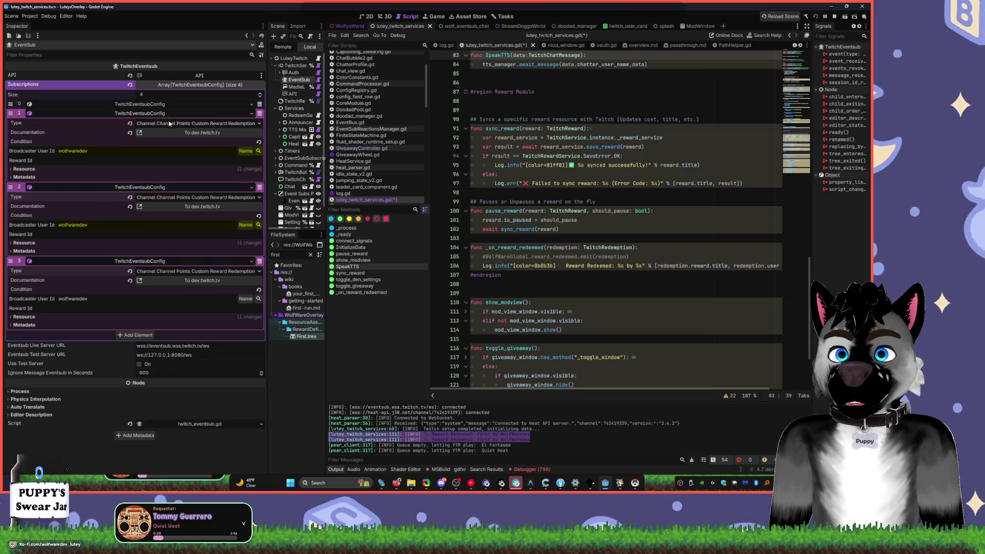
{"action": "left_click", "coordinate": [172, 123]}
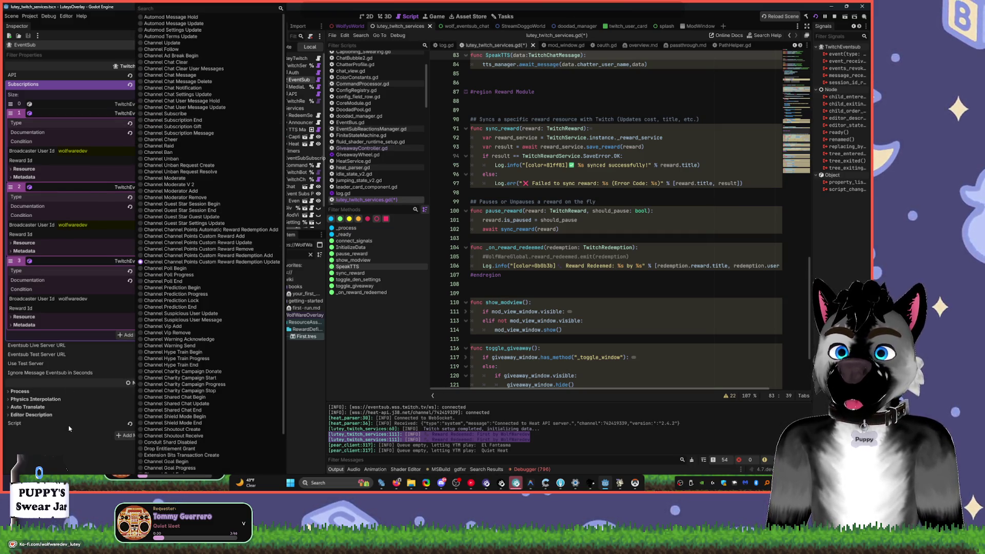
{"action": "left_click", "coordinate": [145, 261]}
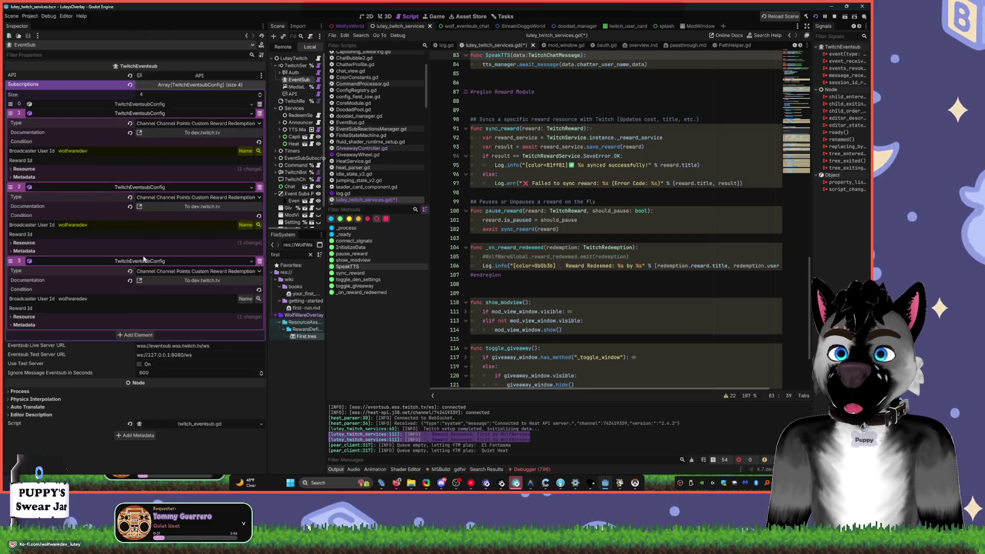
{"action": "left_click", "coordinate": [183, 121]}
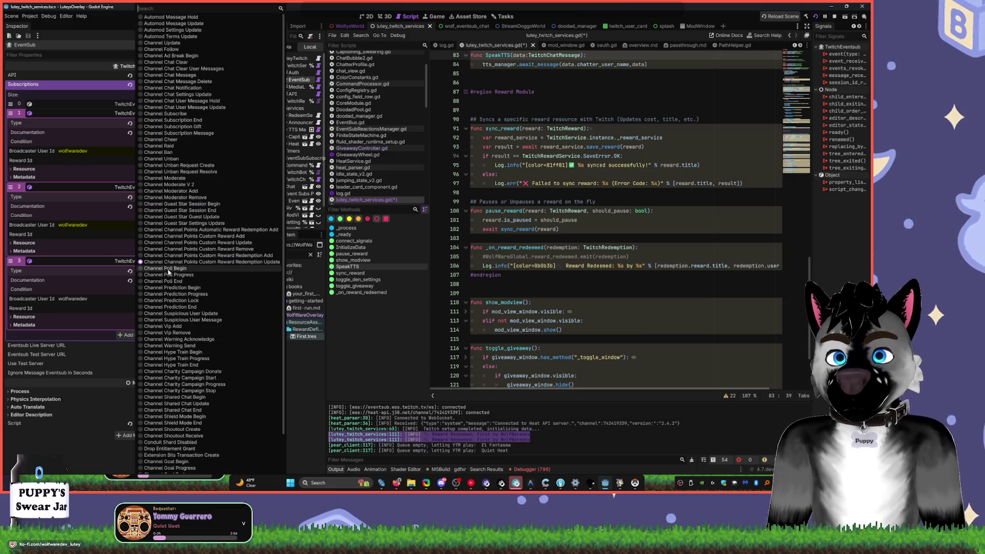
{"action": "left_click", "coordinate": [128, 386]}
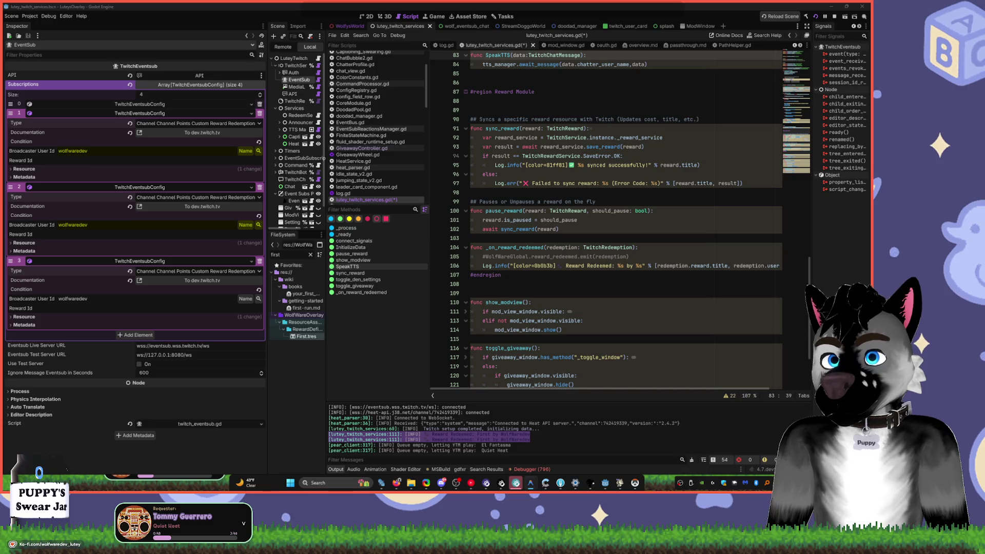
{"action": "left_click_drag", "start_coordinate": [268, 152], "coordinate": [469, 136]}
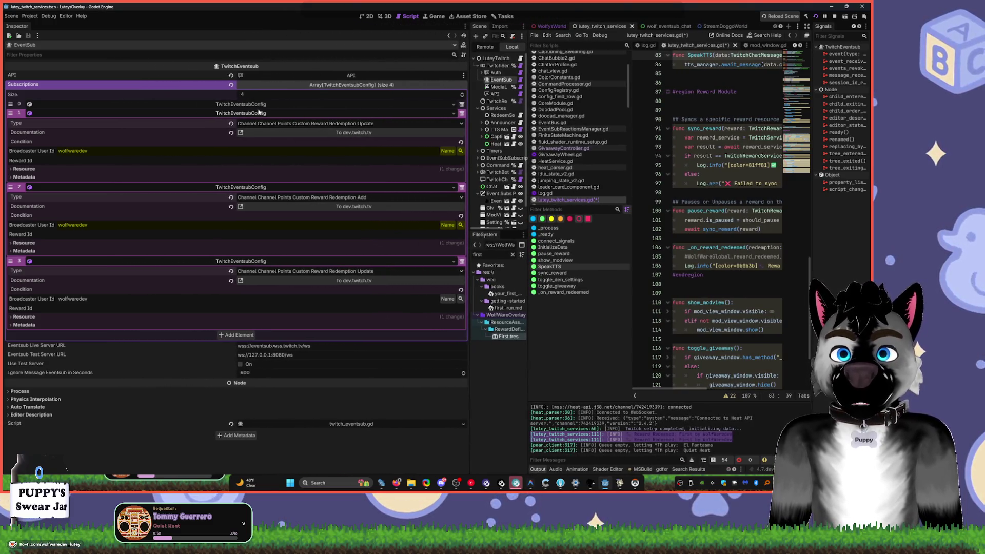
{"action": "left_click", "coordinate": [255, 104]}
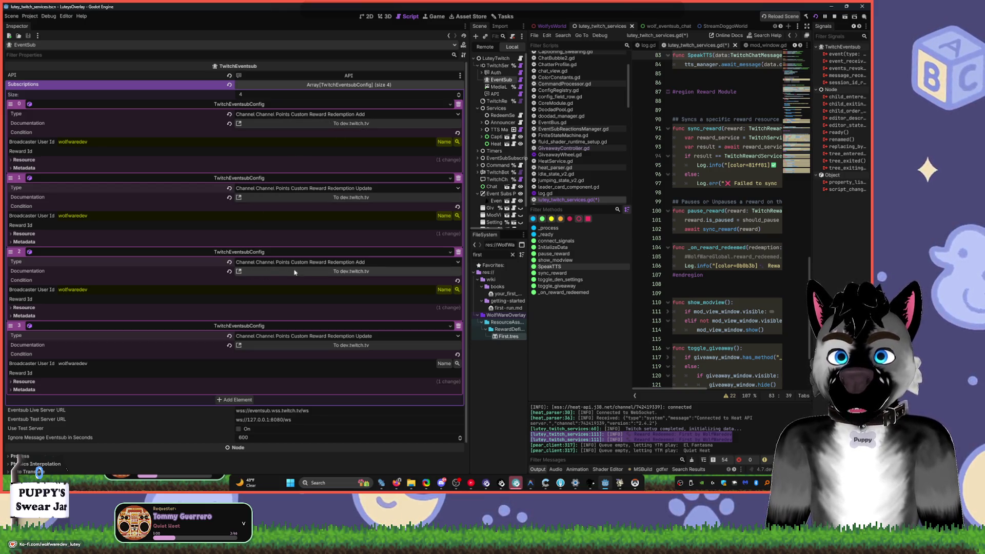
{"action": "left_click", "coordinate": [458, 252]}
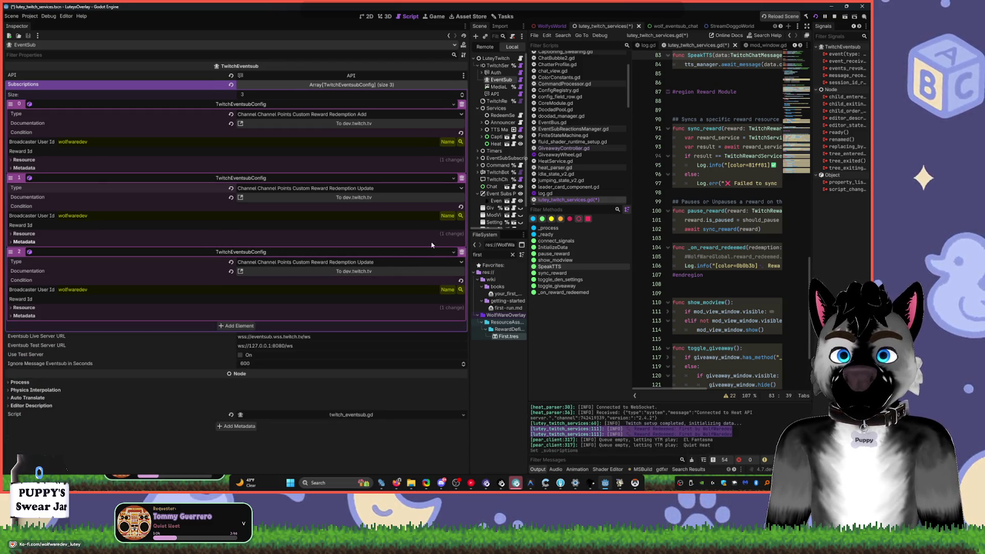
{"action": "left_click", "coordinate": [462, 178]}
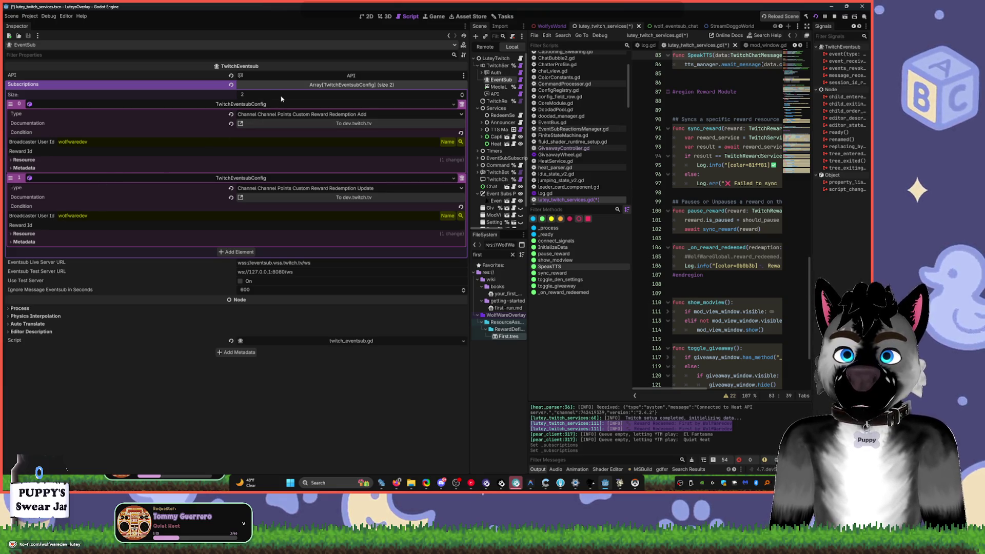
{"action": "left_click", "coordinate": [259, 104]}
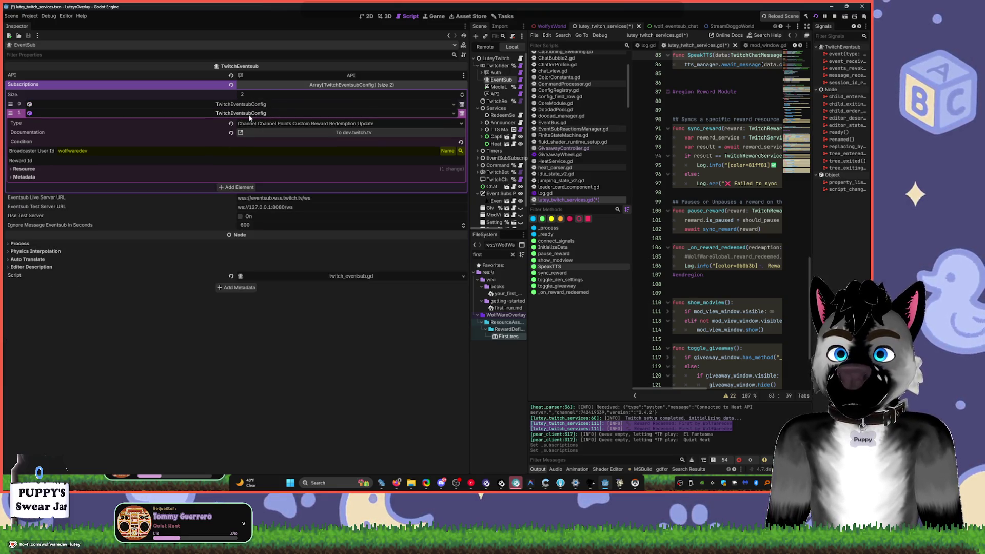
{"action": "left_click", "coordinate": [250, 114]}
{"action": "left_click", "coordinate": [248, 121]}
{"action": "left_click", "coordinate": [454, 123]}
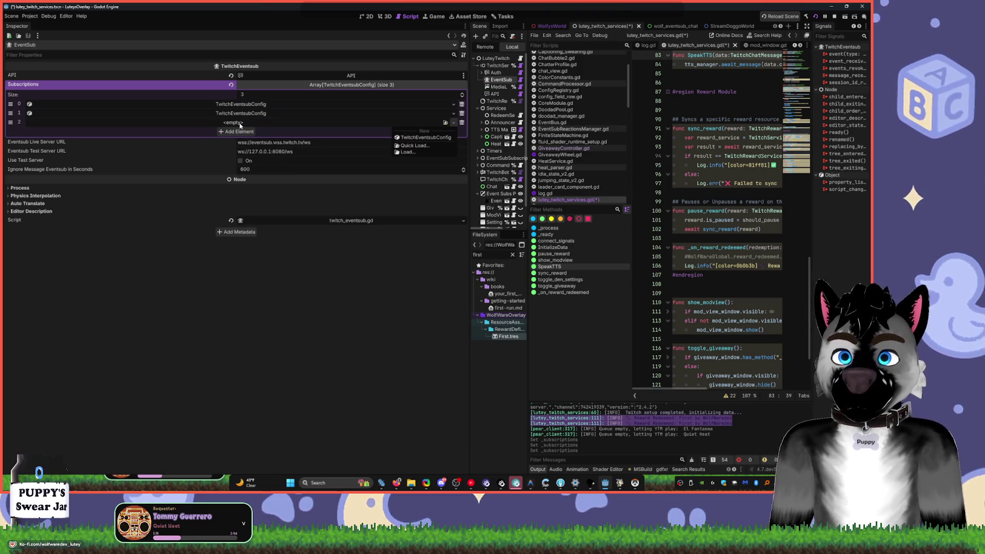
{"action": "left_click", "coordinate": [410, 138]}
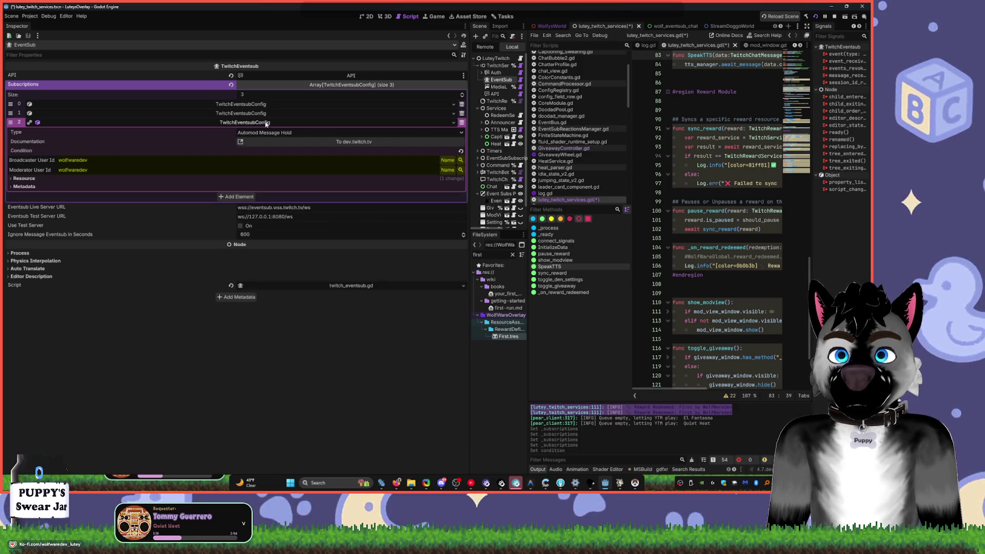
{"action": "left_click", "coordinate": [267, 133]}
{"action": "scroll", "coordinate": [310, 117], "scroll_direction": "down", "scroll_amount": 2}
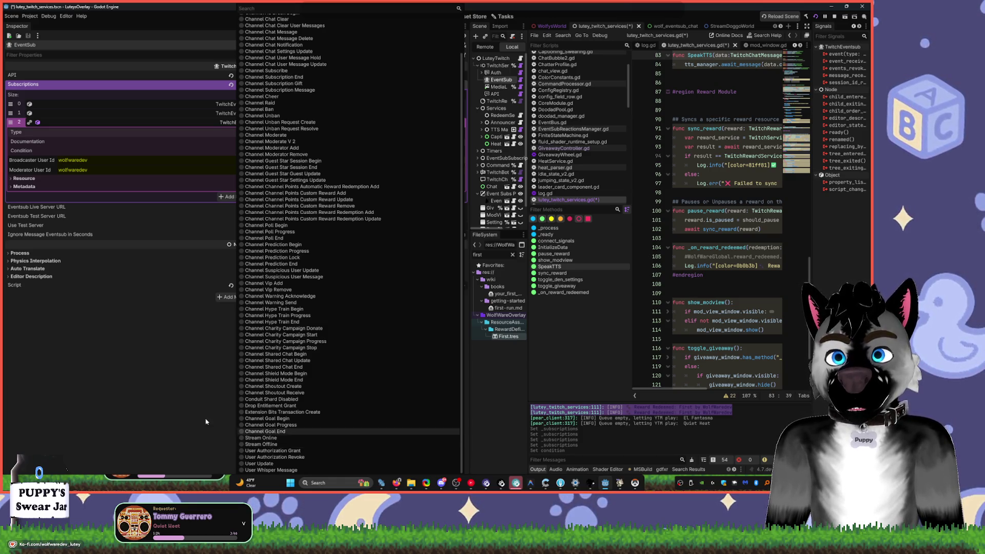
{"action": "key", "text": "Escape"}
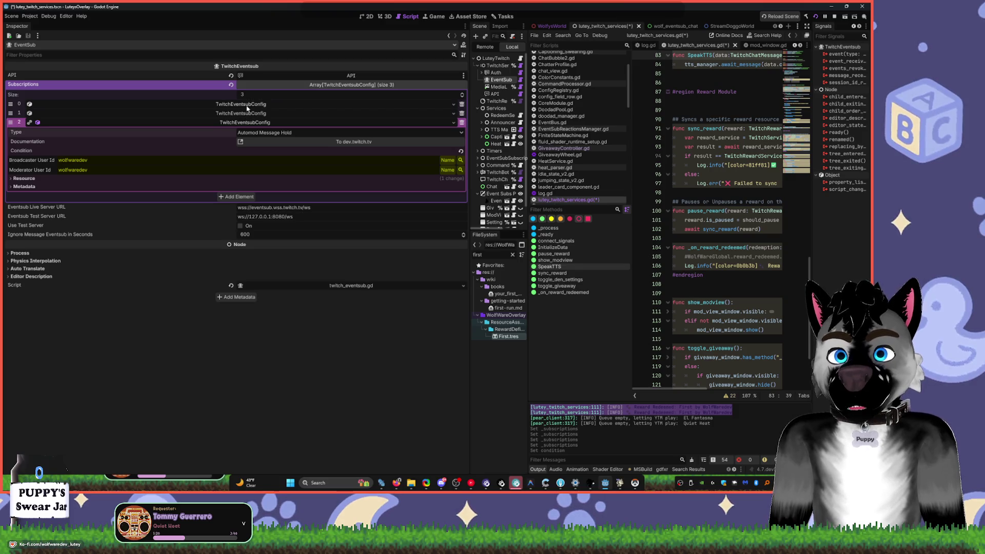
{"action": "left_click", "coordinate": [248, 105]}
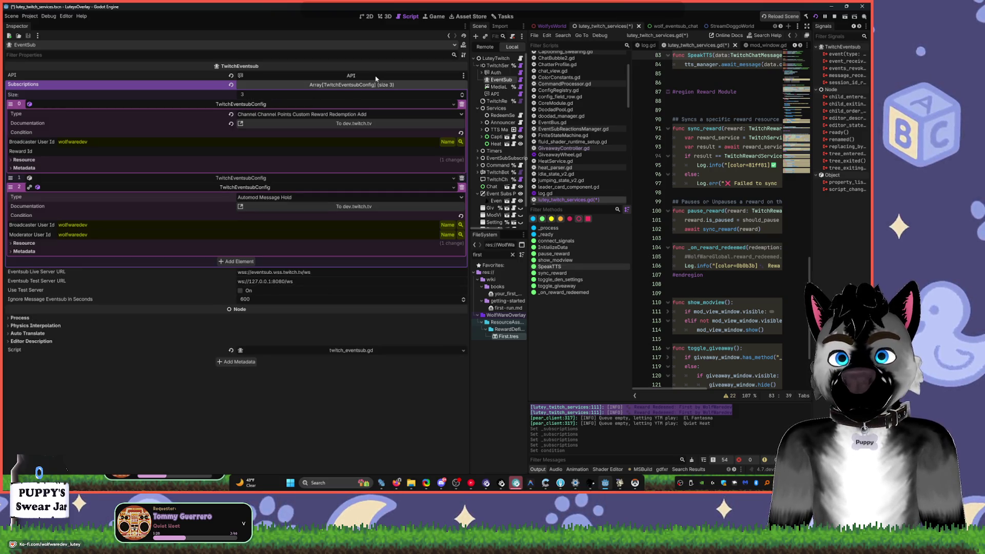
{"action": "left_click", "coordinate": [271, 105]}
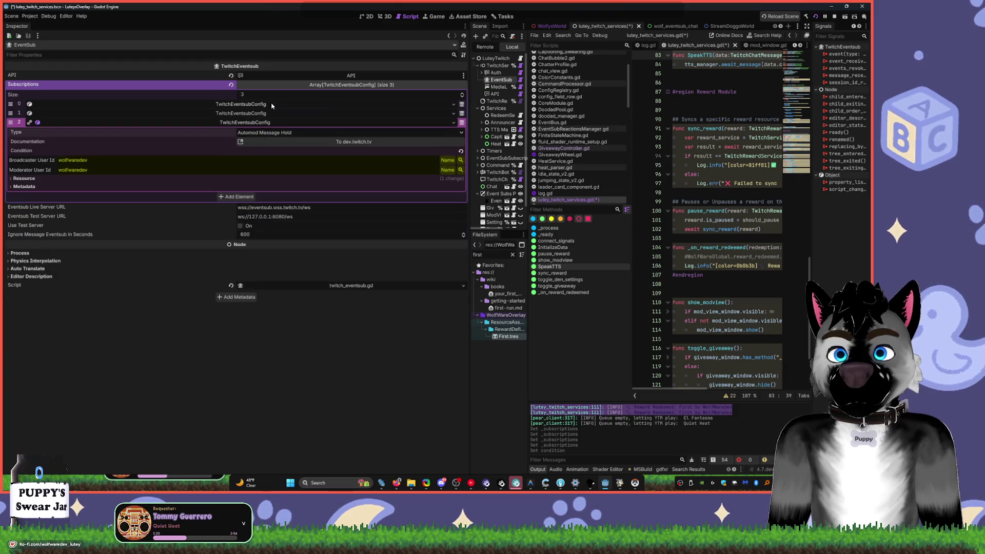
{"action": "left_click", "coordinate": [268, 113]}
{"action": "left_click", "coordinate": [268, 113]}
{"action": "left_click", "coordinate": [268, 123]}
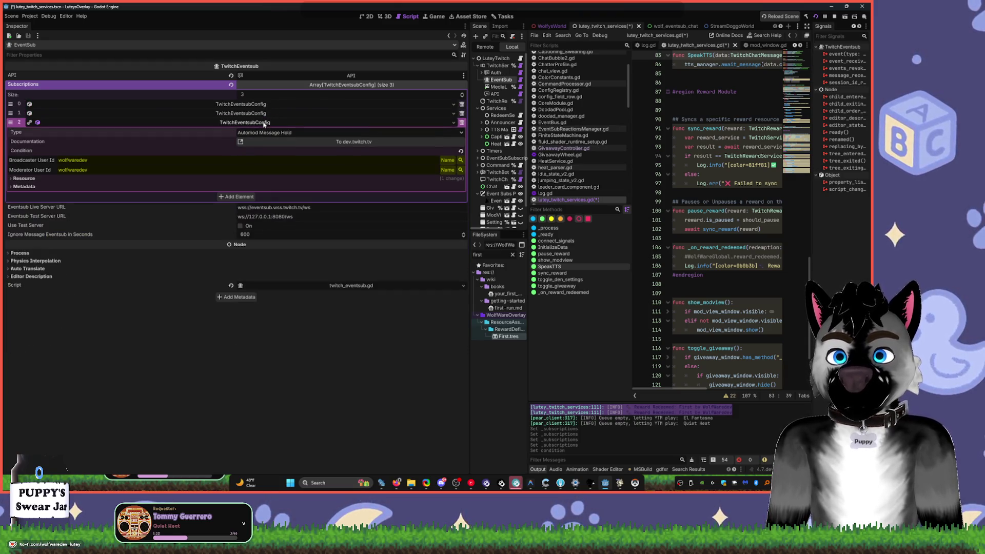
{"action": "left_click", "coordinate": [263, 132]}
{"action": "left_click", "coordinate": [263, 135]}
{"action": "left_click", "coordinate": [272, 133]}
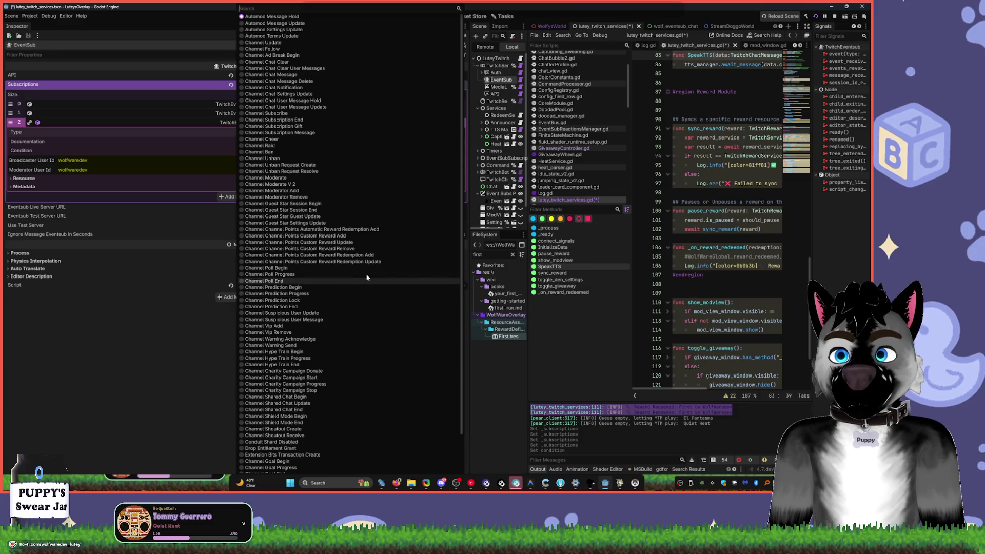
{"action": "left_click", "coordinate": [180, 351]}
{"action": "left_click", "coordinate": [461, 122]}
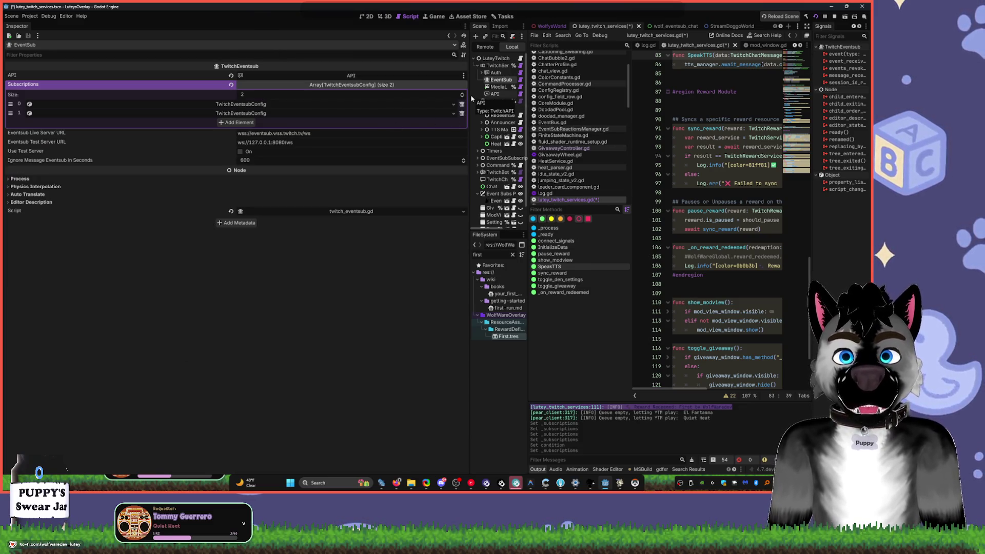
- Drag the dock splitters to narrow the Inspector and widen the script editor
{"action": "mouse_move", "coordinate": [471, 96]}
{"action": "left_mouse_down"}
{"action": "mouse_move", "coordinate": [251, 97]}
{"action": "mouse_move", "coordinate": [313, 98]}
{"action": "left_mouse_up"}
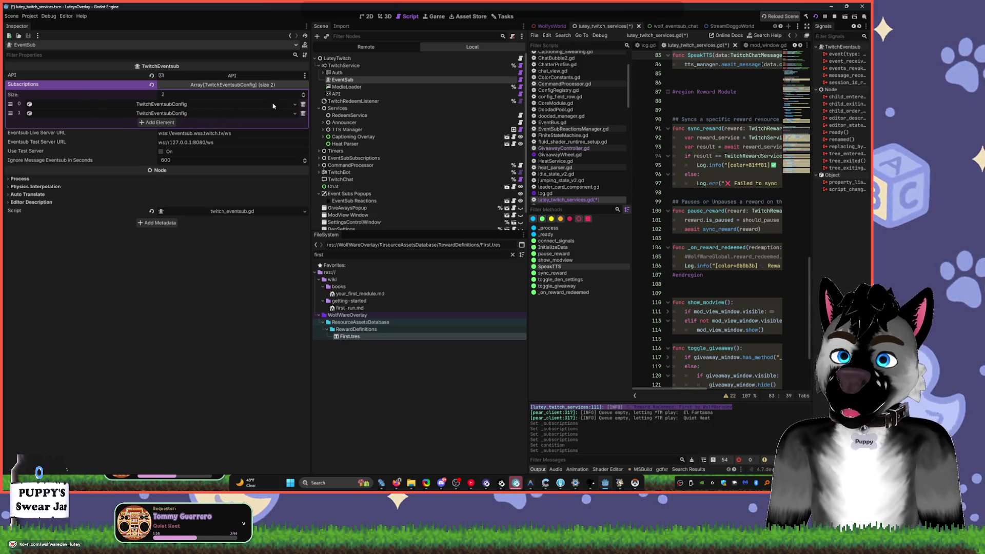
{"action": "left_click_drag", "start_coordinate": [527, 137], "coordinate": [102, 129]}
{"action": "left_click_drag", "start_coordinate": [388, 169], "coordinate": [207, 172]}
- Uncomment the reward_redeemed emit on line 105, save, and open redeemtest.gd
{"action": "left_click", "coordinate": [369, 258]}
{"action": "key", "text": "BackSpace"}
{"action": "left_click", "coordinate": [478, 224]}
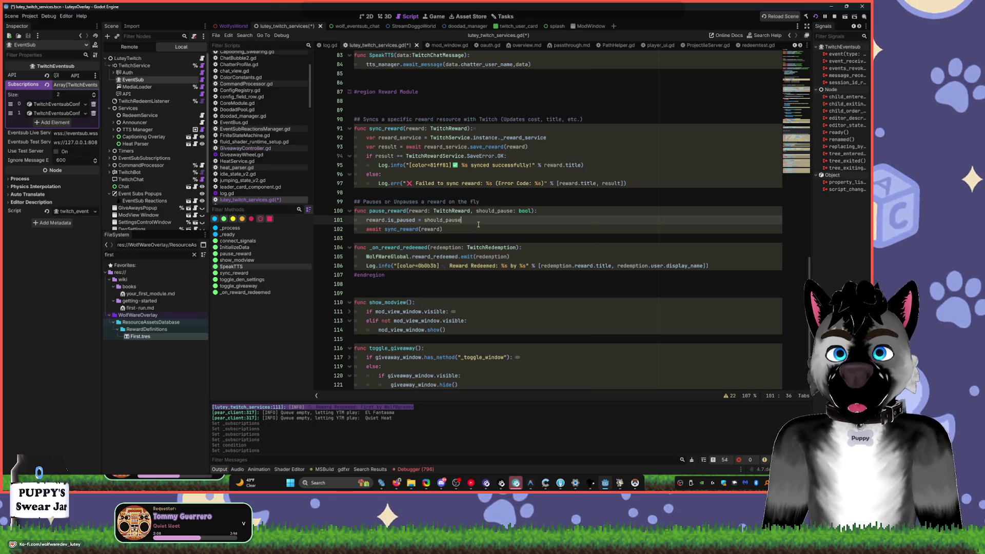
{"action": "key", "text": "ctrl+s"}
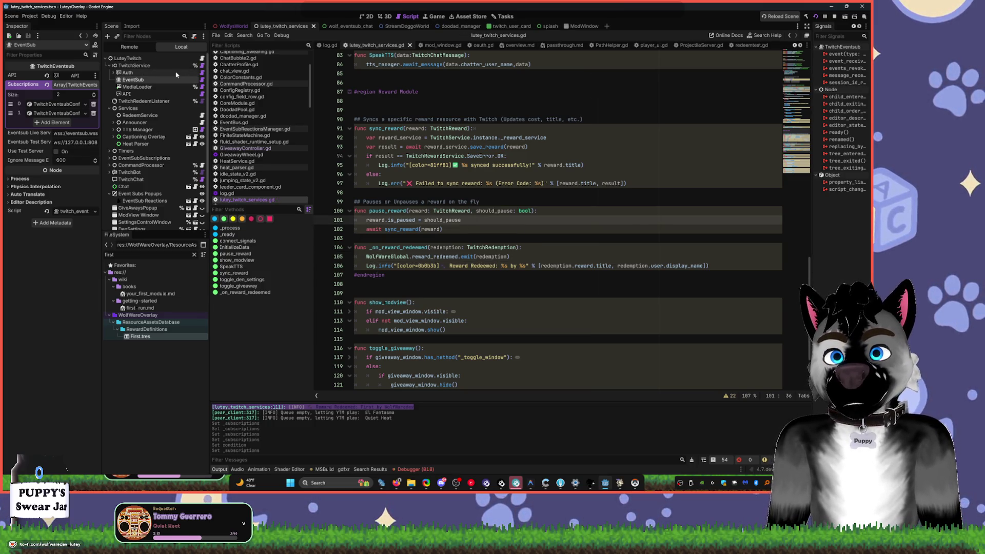
{"action": "left_click", "coordinate": [201, 115]}
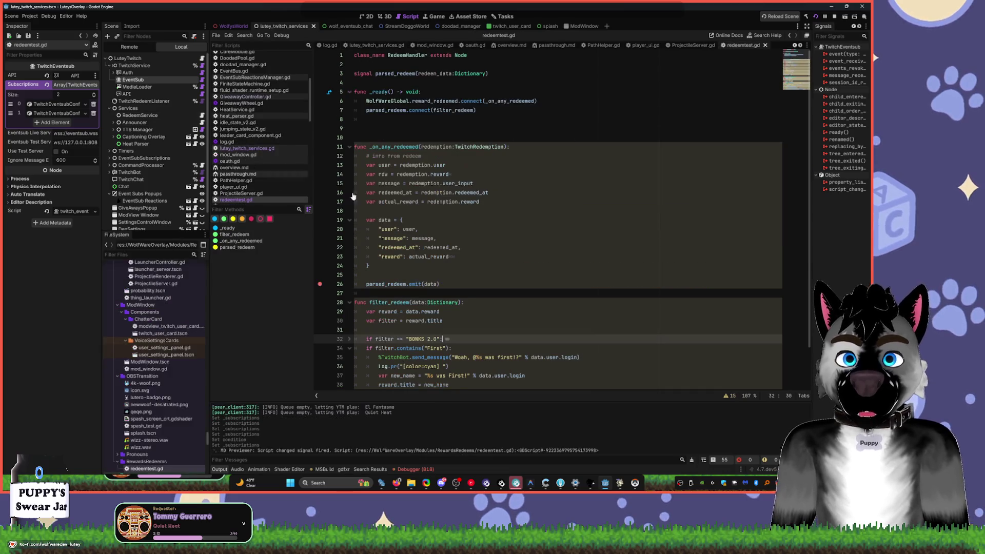
- Review redeemtest.gd's _ready, data dictionary and filter_redeem lines
{"action": "scroll", "coordinate": [476, 296], "scroll_direction": "down", "scroll_amount": 2}
{"action": "scroll", "coordinate": [476, 296], "scroll_direction": "up", "scroll_amount": 2}
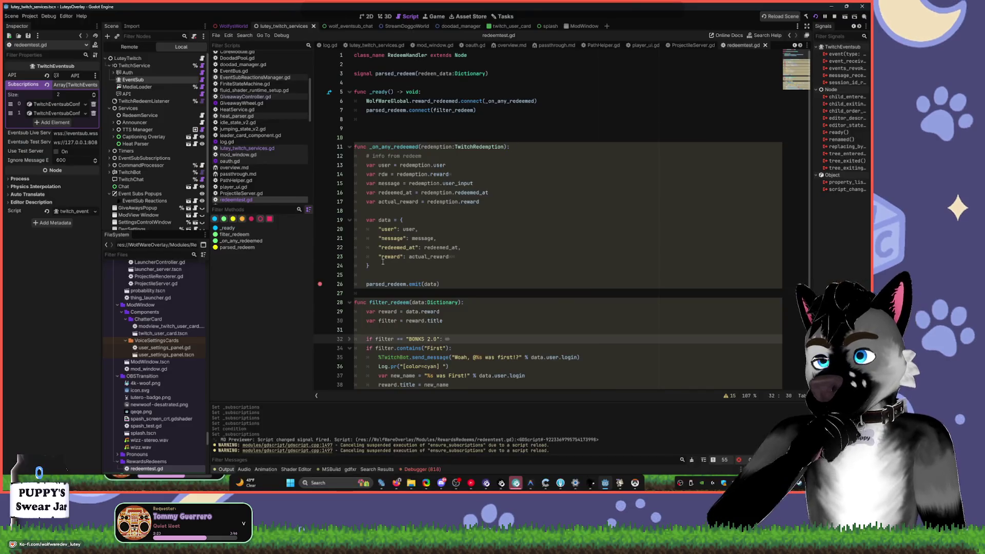
{"action": "left_click", "coordinate": [556, 220]}
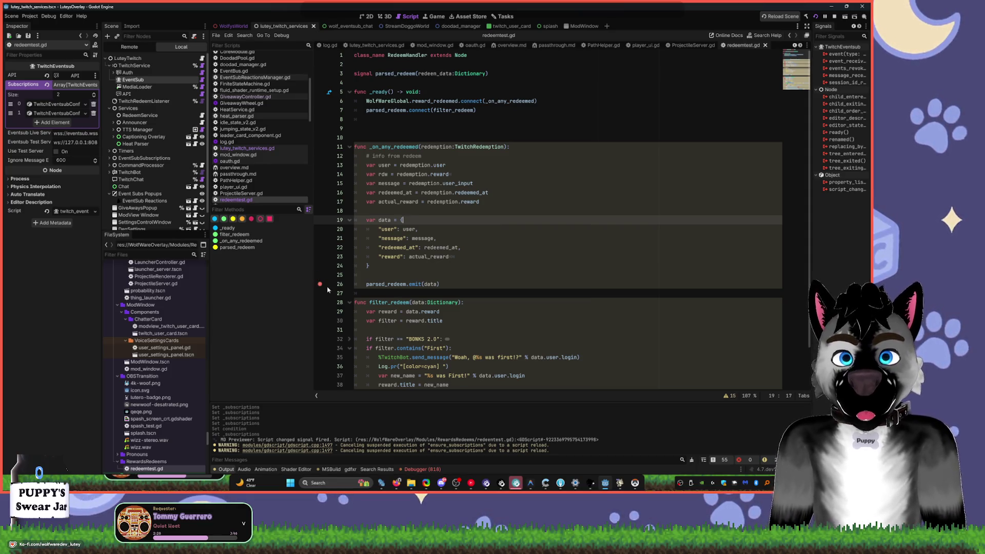
{"action": "left_click", "coordinate": [368, 297]}
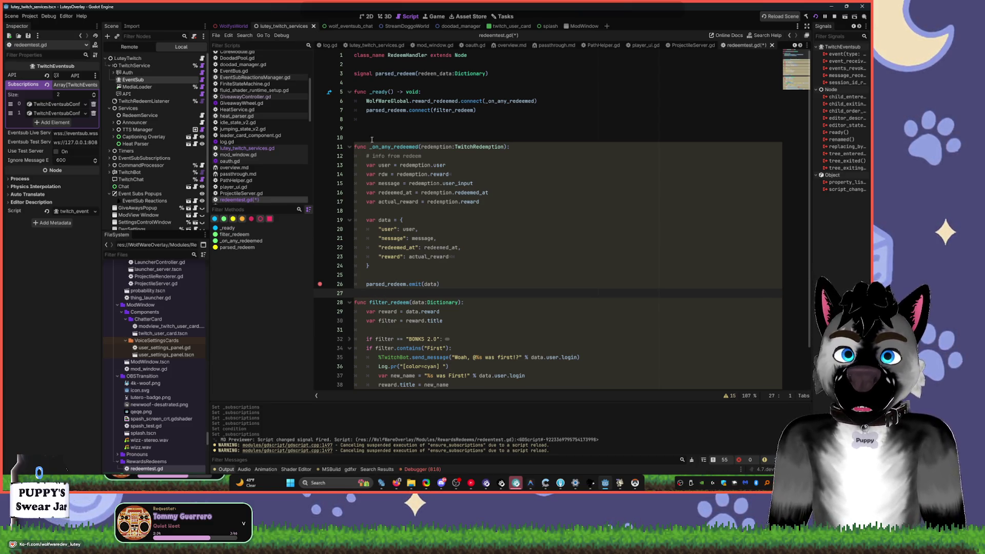
{"action": "left_click", "coordinate": [370, 121]}
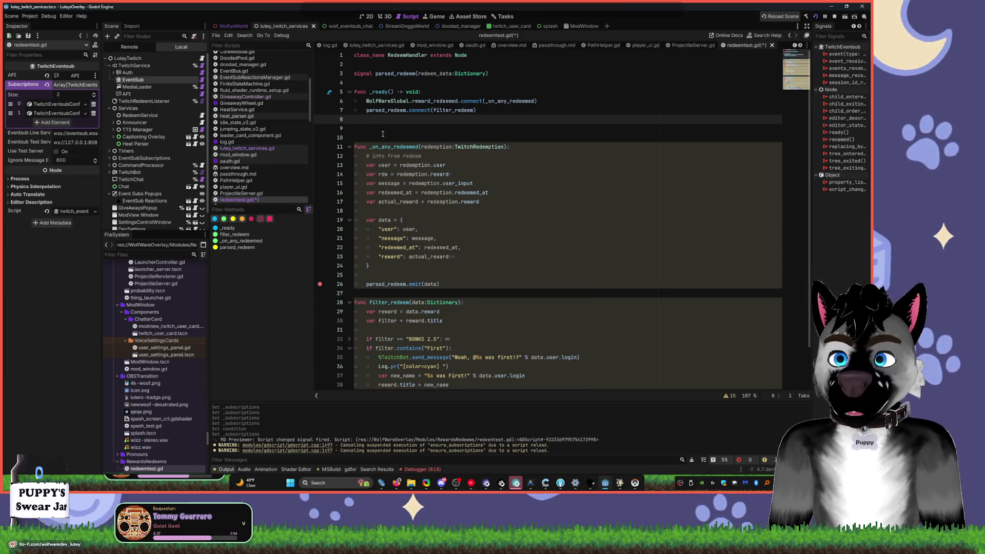
{"action": "left_click", "coordinate": [364, 331]}
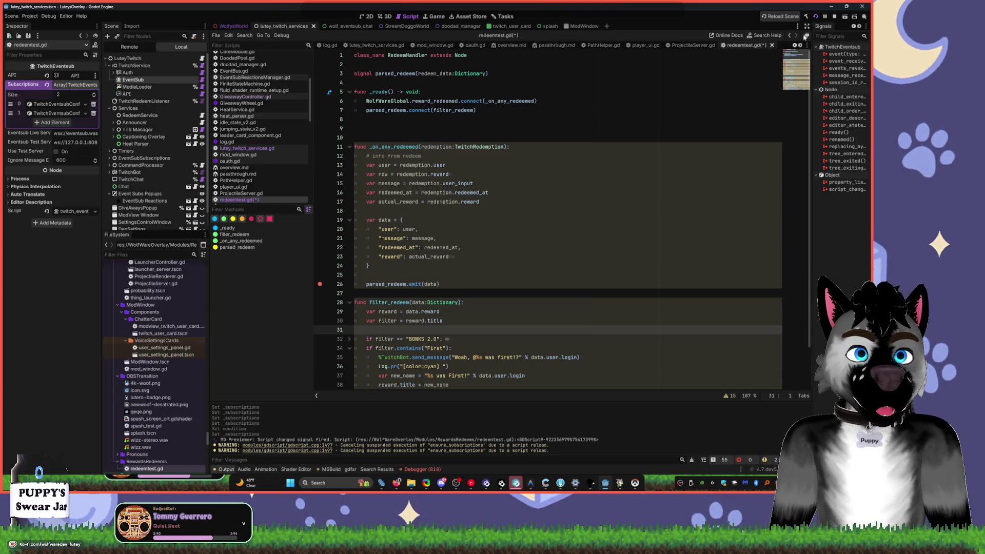
- Stop the running overlay and rerun it with F5, checking the fresh Twitch connection logs
{"action": "left_click", "coordinate": [834, 17]}
{"action": "key", "text": "F5"}
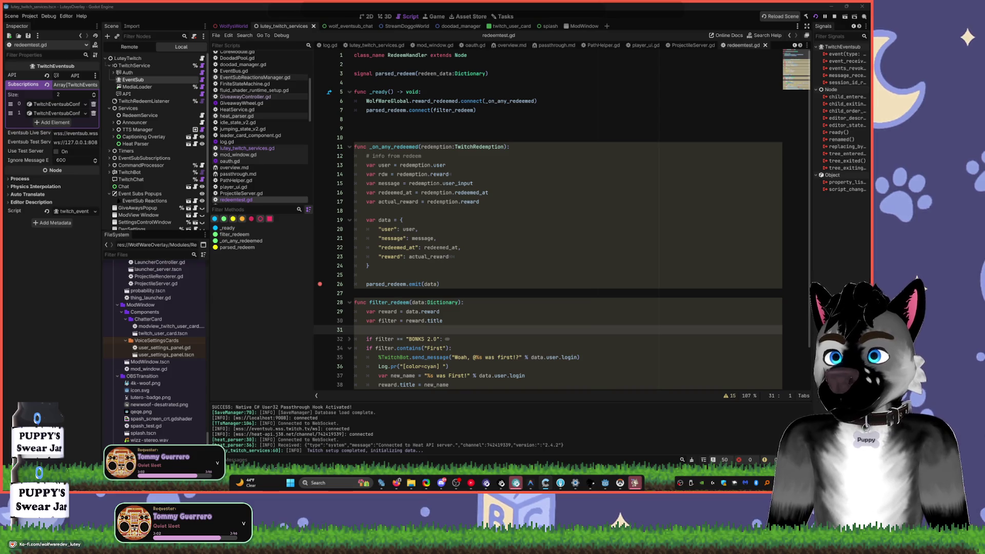
{"action": "mouse_move", "coordinate": [635, 488]}
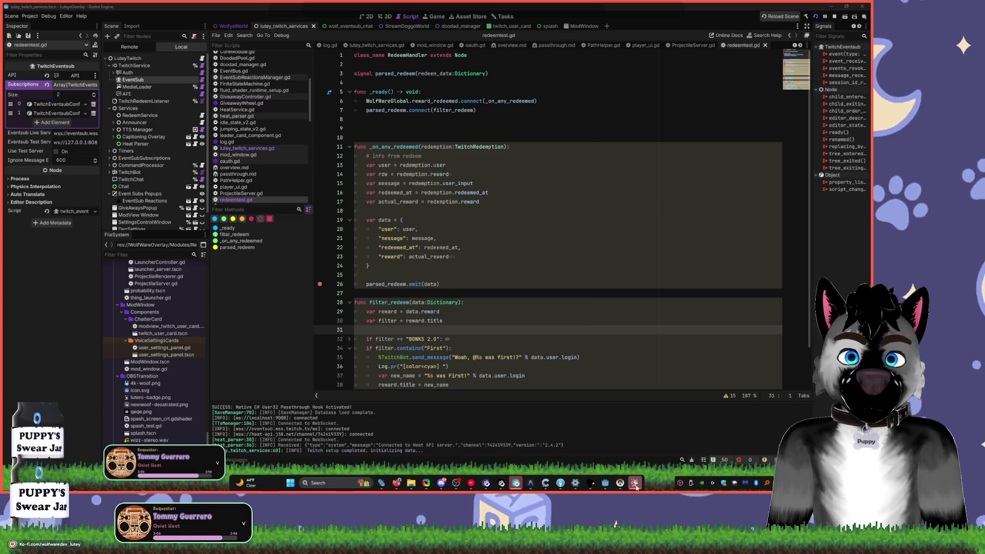
{"action": "scroll", "coordinate": [435, 437], "scroll_direction": "up", "scroll_amount": 2}
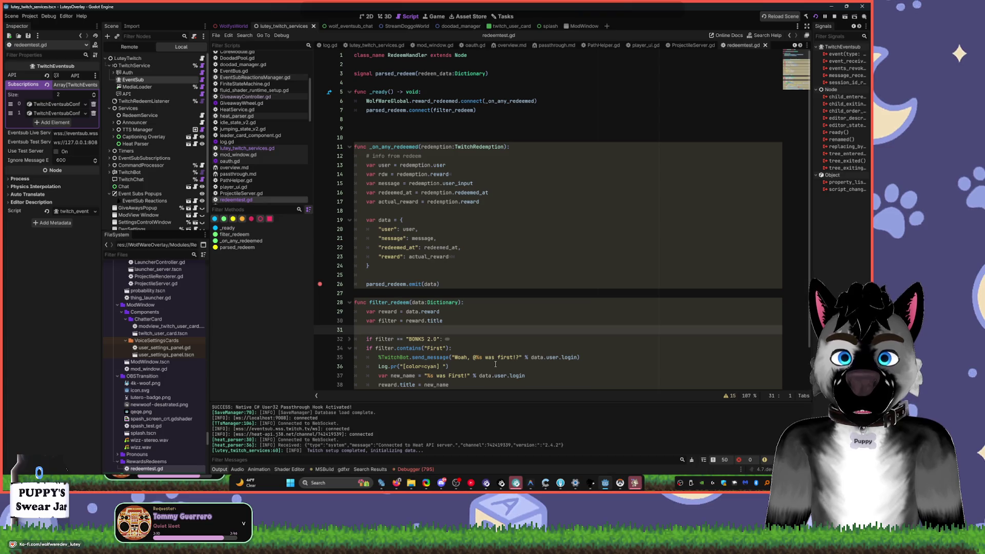
{"action": "left_click", "coordinate": [504, 258]}
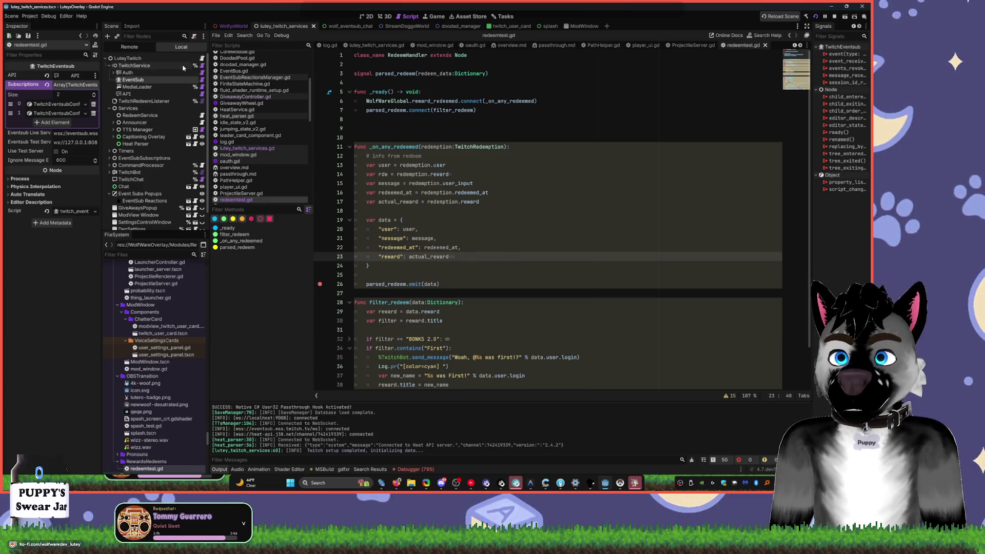
{"action": "left_click", "coordinate": [201, 59]}
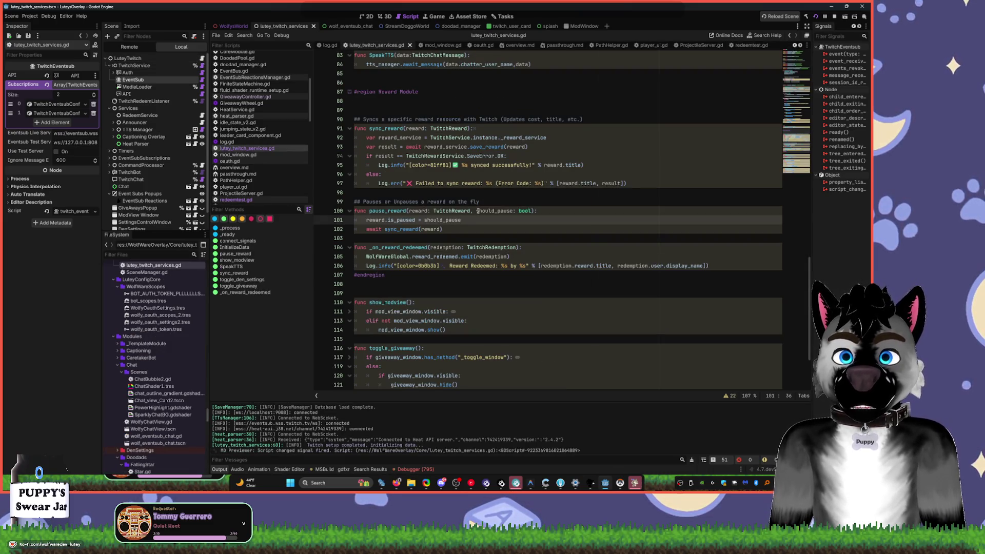
- Uncomment the bonks and first reward sync lines in InitializeData and save the script
{"action": "scroll", "coordinate": [472, 234], "scroll_direction": "up", "scroll_amount": 10}
{"action": "scroll", "coordinate": [472, 233], "scroll_direction": "up", "scroll_amount": 7}
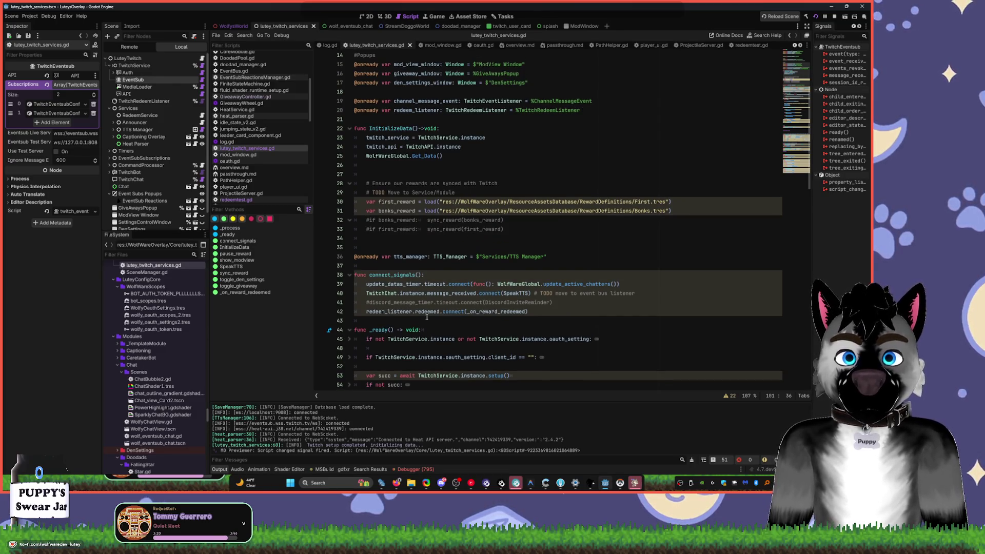
{"action": "left_click", "coordinate": [367, 220]}
{"action": "key", "text": "Delete"}
{"action": "key", "text": "Down"}
{"action": "key", "text": "Delete"}
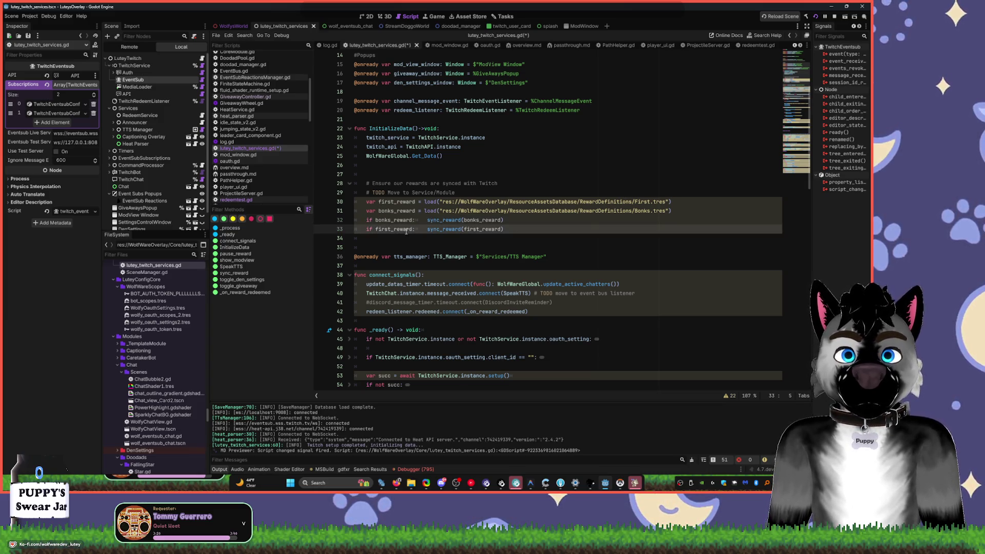
{"action": "scroll", "coordinate": [411, 234], "scroll_direction": "up", "scroll_amount": 3}
{"action": "key", "text": "ctrl+s"}
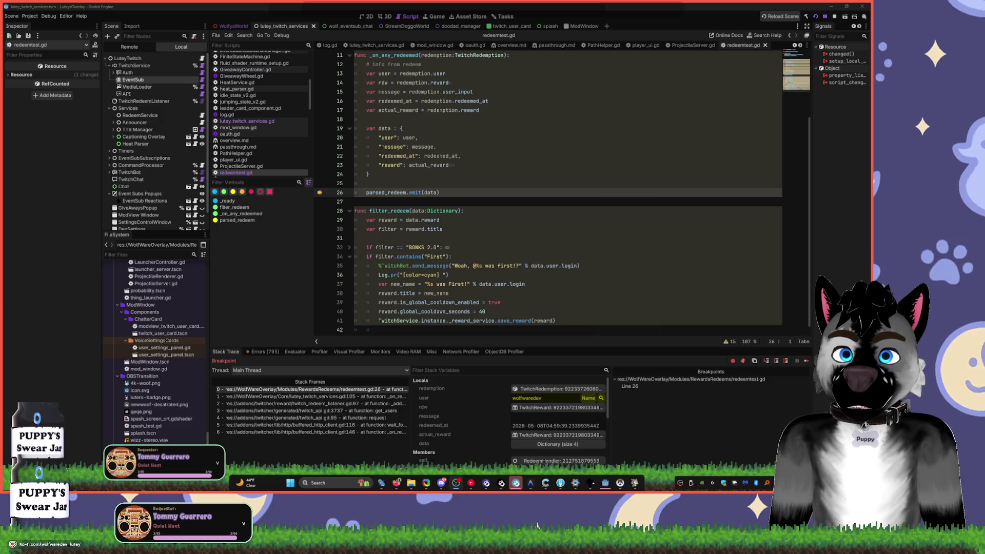
- Continue past the line 26 breakpoint with F12 twice, then remove that breakpoint
{"action": "left_click", "coordinate": [502, 203]}
{"action": "key", "text": "F12"}
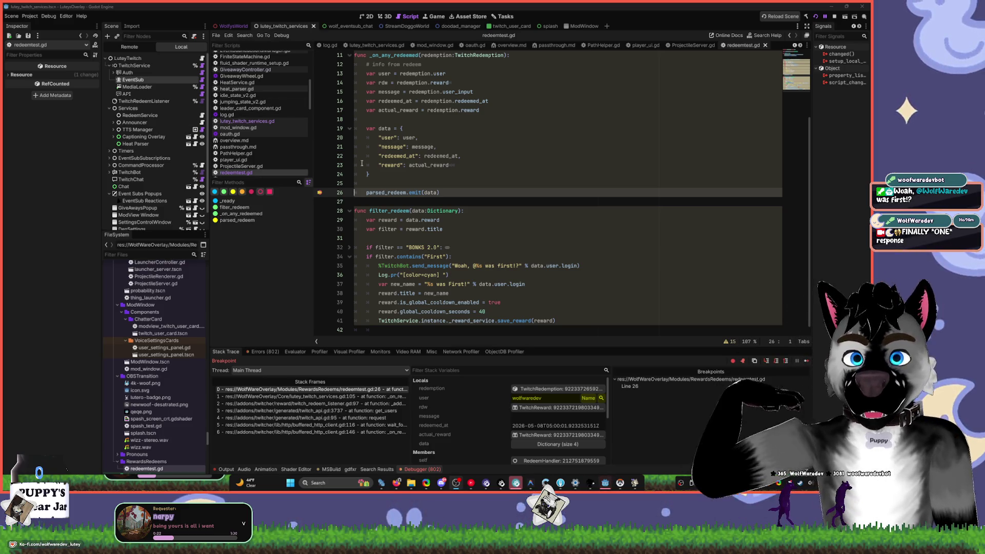
{"action": "left_click", "coordinate": [553, 238]}
{"action": "key", "text": "F12"}
{"action": "left_click", "coordinate": [320, 193]}
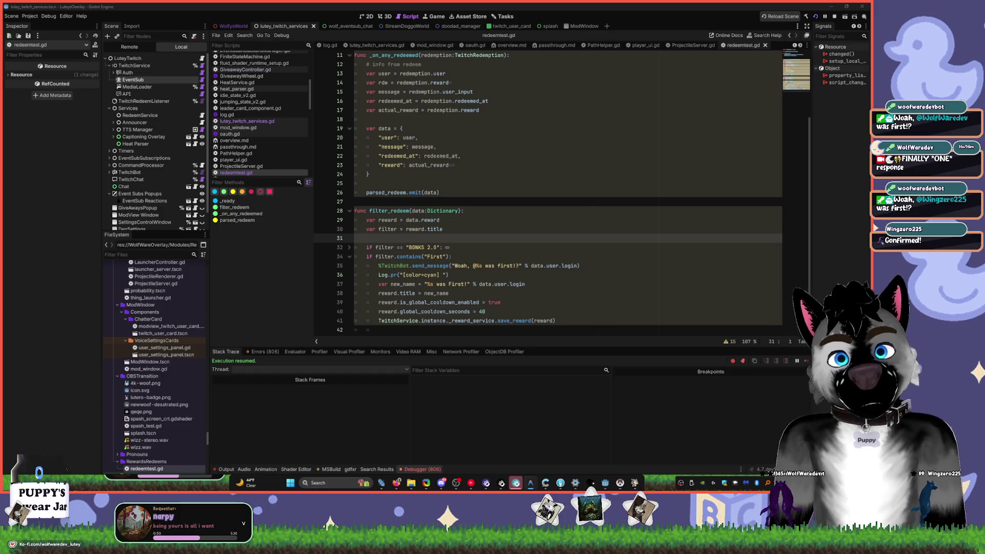
{"action": "left_click", "coordinate": [478, 220]}
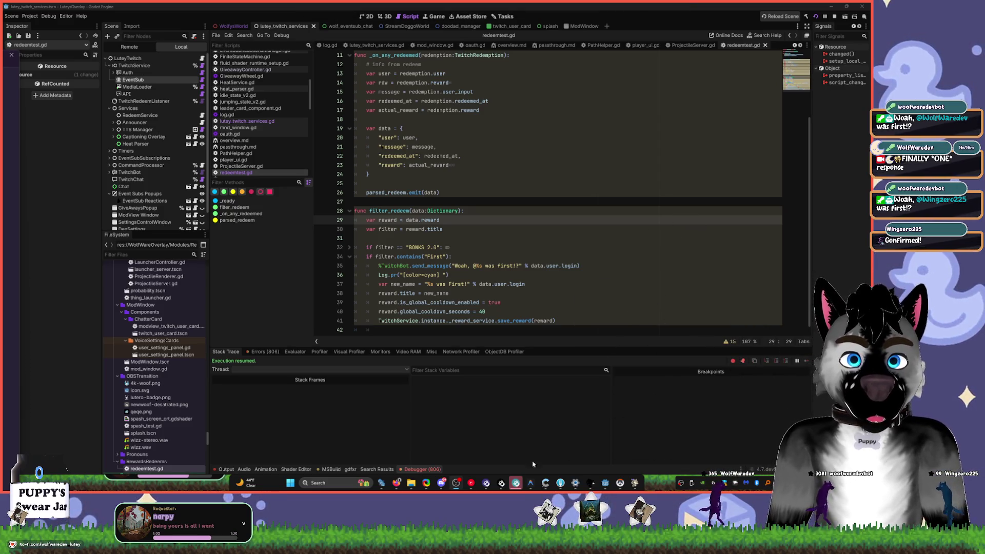
- Bring the Antigravity editor with CommandProcessor.gd forward from the taskbar, glancing at Overwatch
{"action": "mouse_move", "coordinate": [528, 487]}
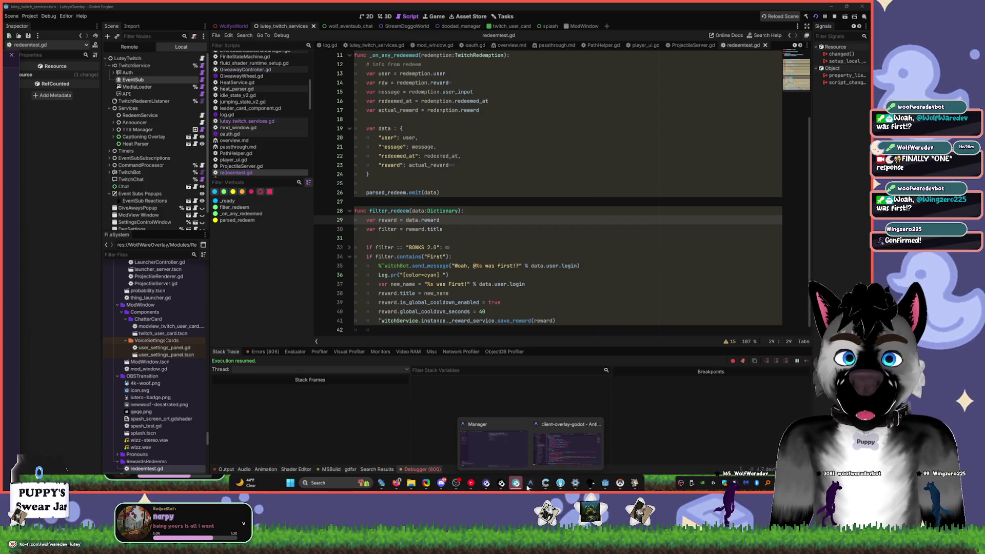
{"action": "left_click", "coordinate": [567, 447]}
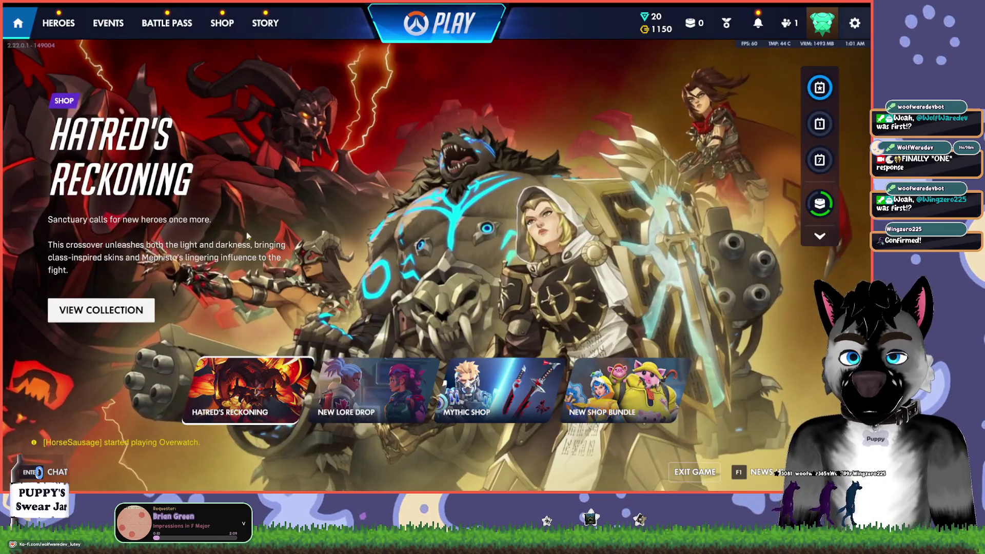
{"action": "key", "text": "shift+o"}
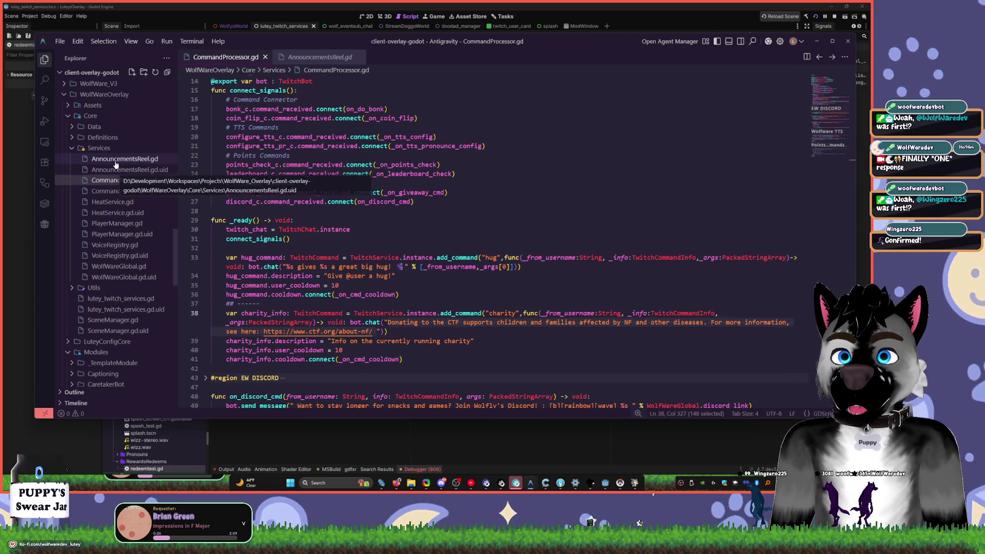
- Open AnnouncementsReel.gd and then AnnouncementsReel.gd.uid in Antigravity's Explorer
{"action": "left_click", "coordinate": [132, 160]}
{"action": "left_click", "coordinate": [142, 170]}
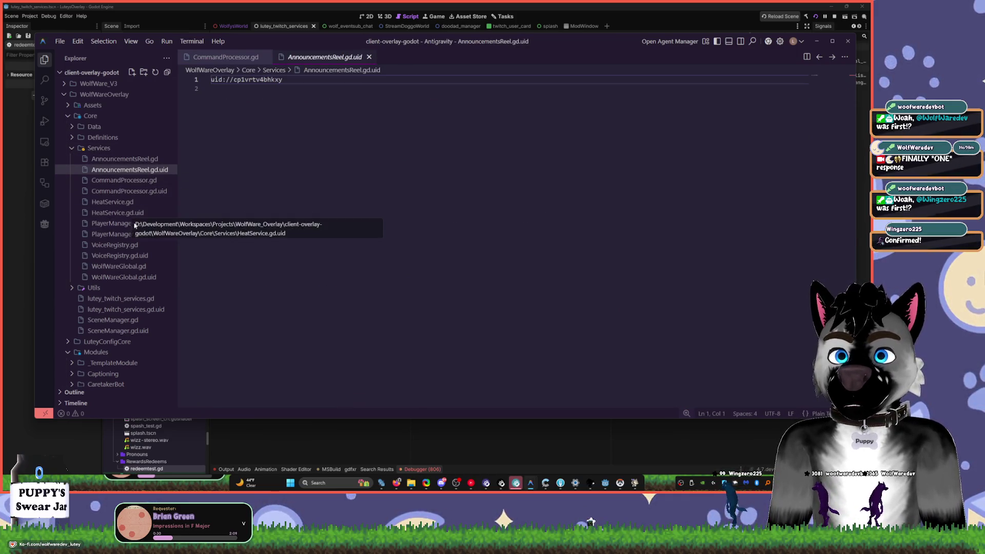
{"action": "right_click", "coordinate": [152, 235]}
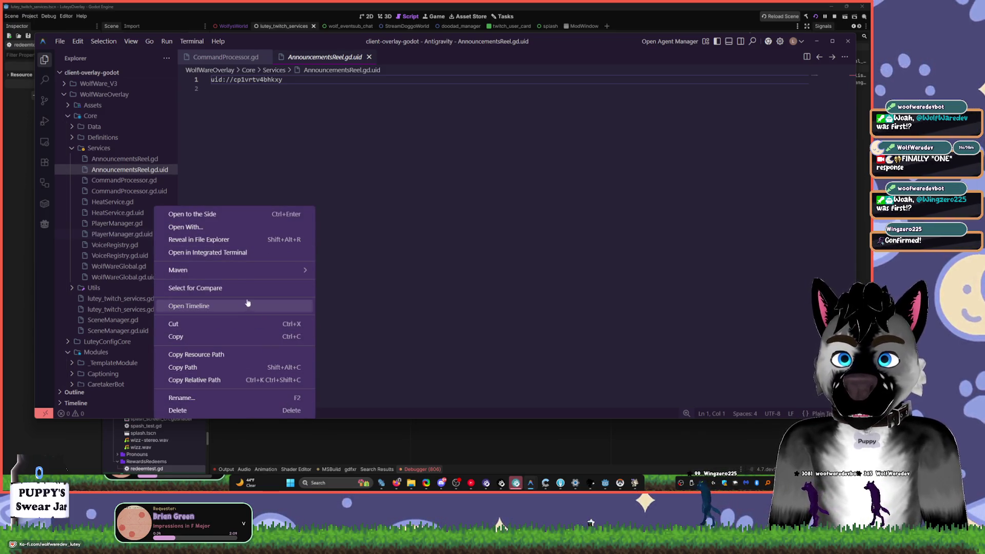
{"action": "mouse_move", "coordinate": [262, 279]}
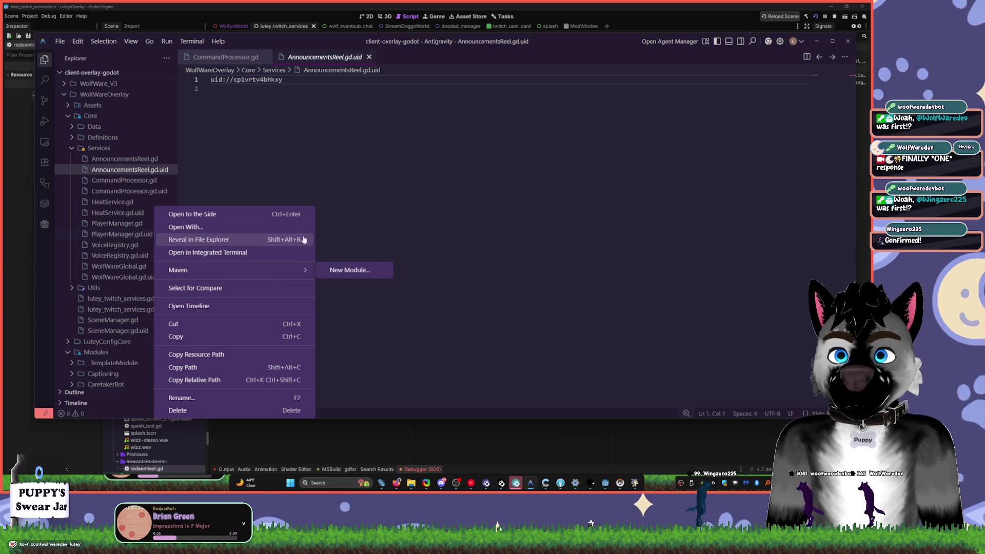
{"action": "left_click", "coordinate": [420, 200]}
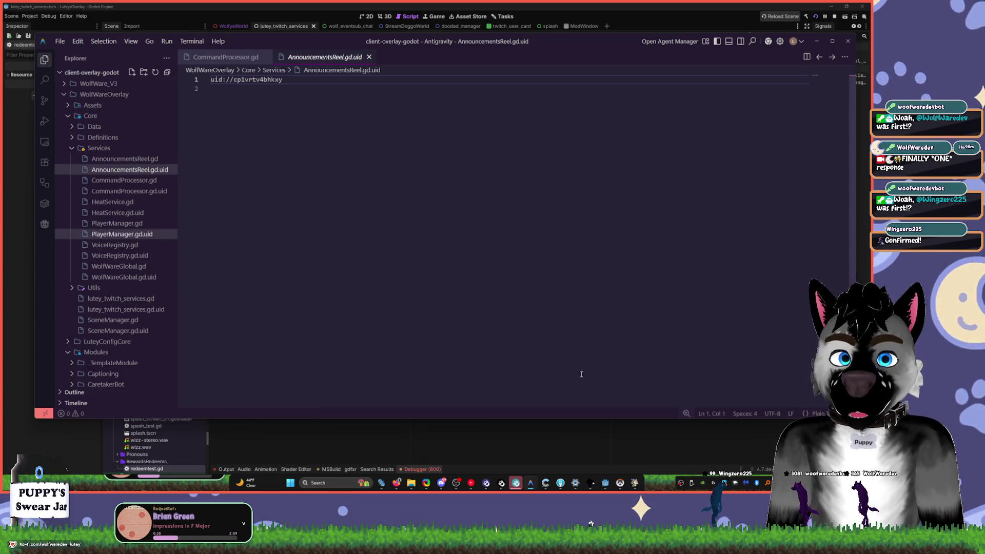
{"action": "left_click", "coordinate": [621, 488]}
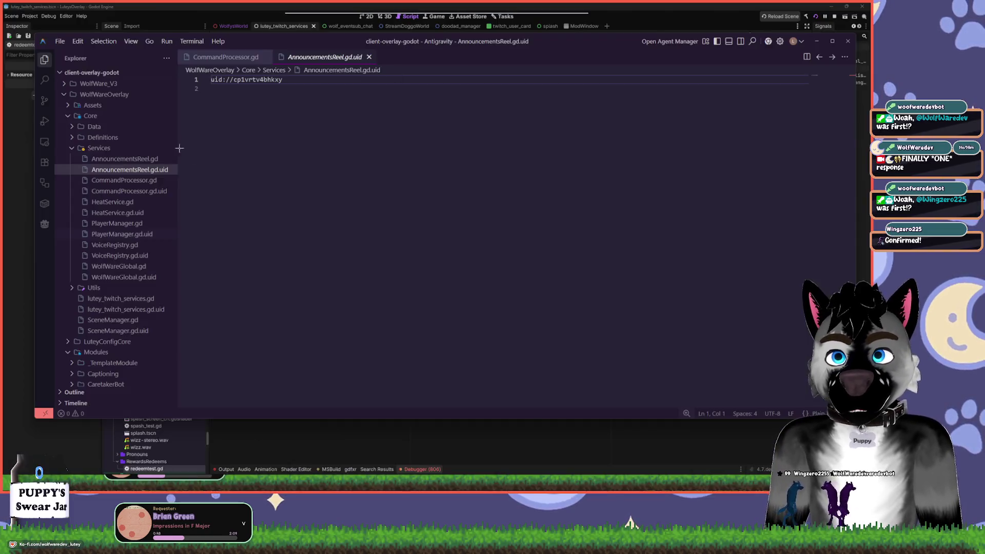
{"action": "left_click", "coordinate": [66, 168]}
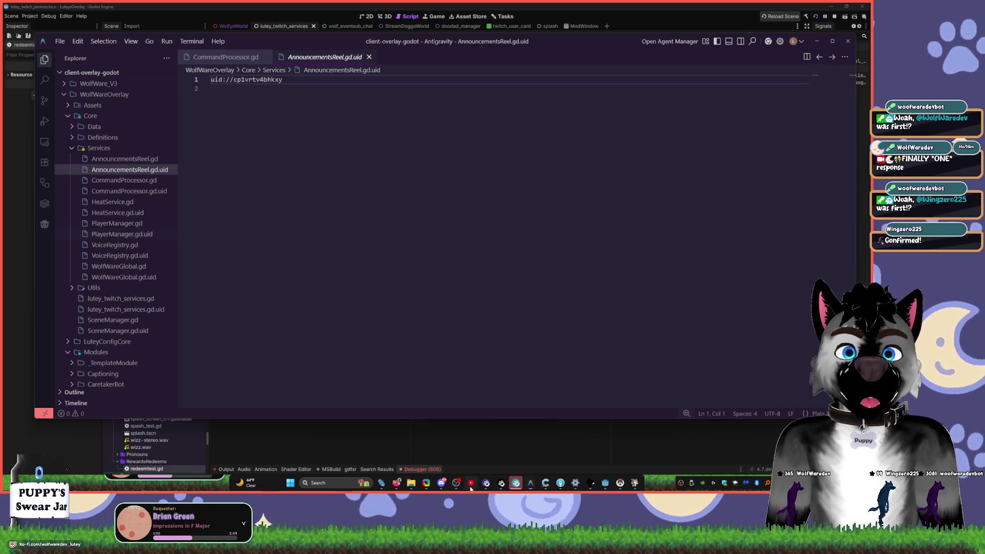
- Skip two songs in the music player, then return to Godot's redeemtest.gd
{"action": "key", "text": "alt+Tab"}
{"action": "left_click", "coordinate": [140, 354]}
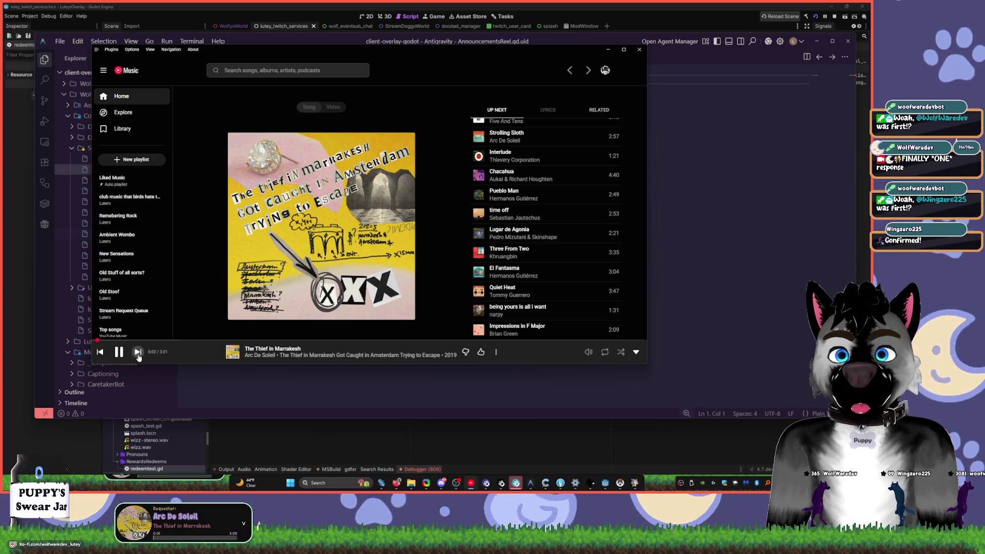
{"action": "left_click", "coordinate": [137, 353]}
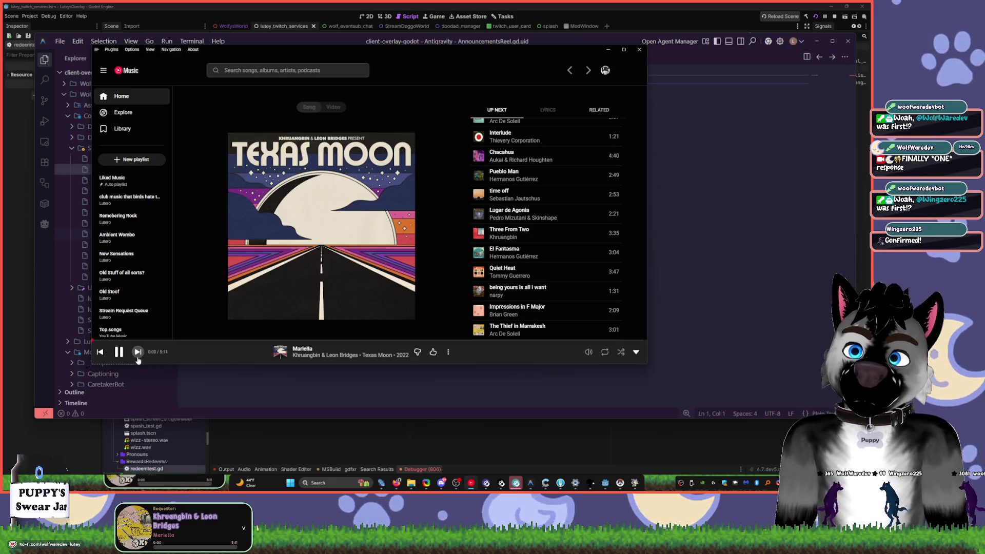
{"action": "left_click", "coordinate": [677, 278]}
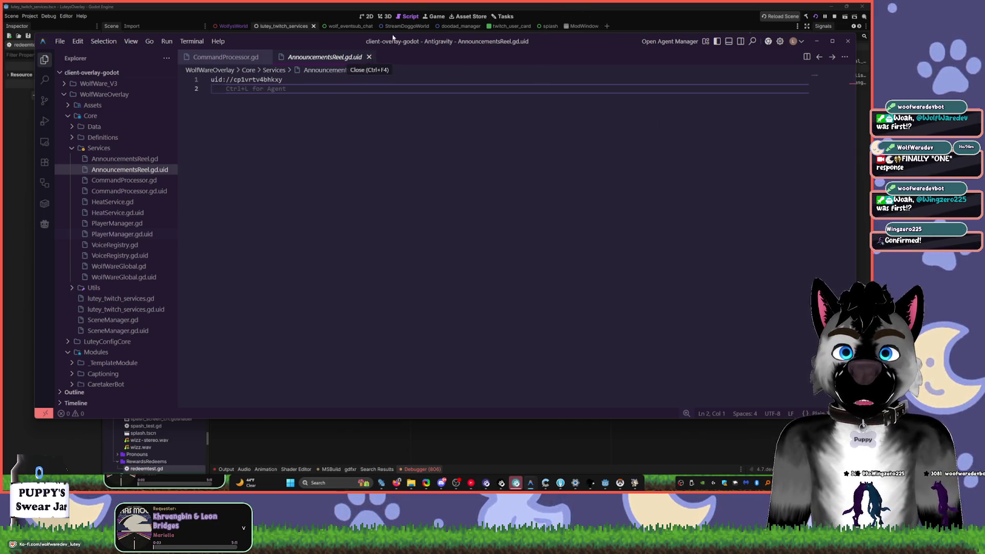
{"action": "left_click", "coordinate": [431, 5]}
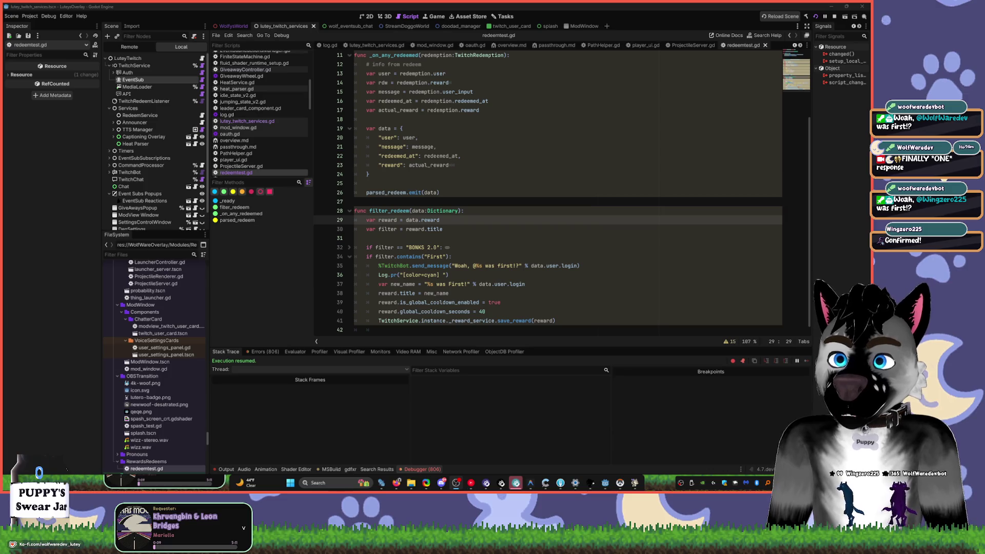
- Add a breakpoint on line 29 of filter_redeem in redeemtest.gd
{"action": "scroll", "coordinate": [586, 227], "scroll_direction": "down", "scroll_amount": 1}
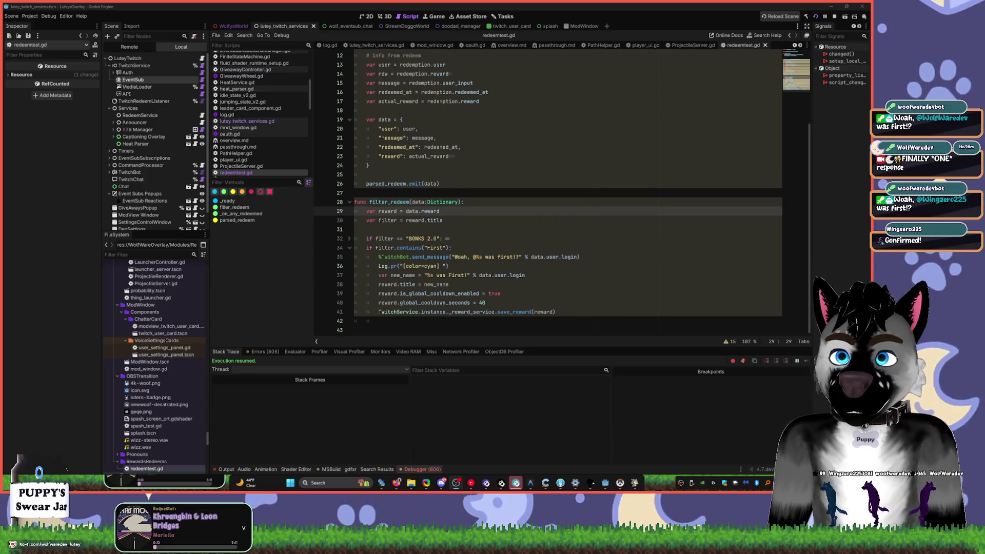
{"action": "left_click", "coordinate": [571, 304]}
{"action": "left_click", "coordinate": [578, 319]}
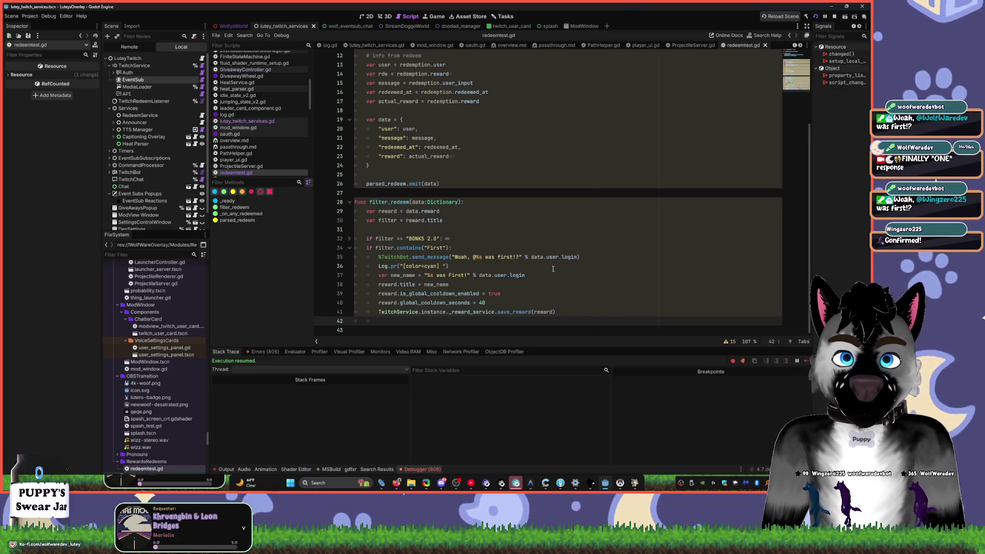
{"action": "left_click", "coordinate": [513, 268]}
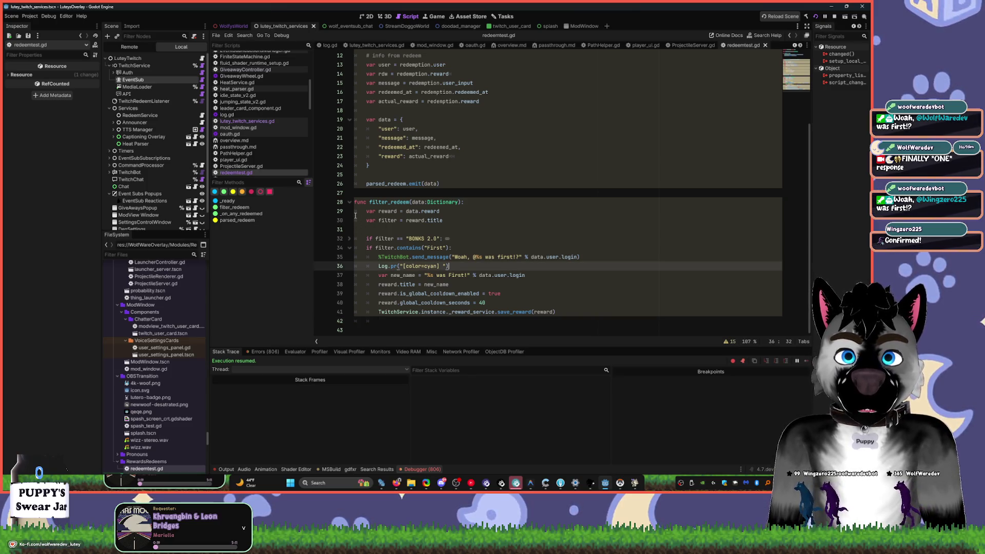
{"action": "left_click", "coordinate": [320, 211]}
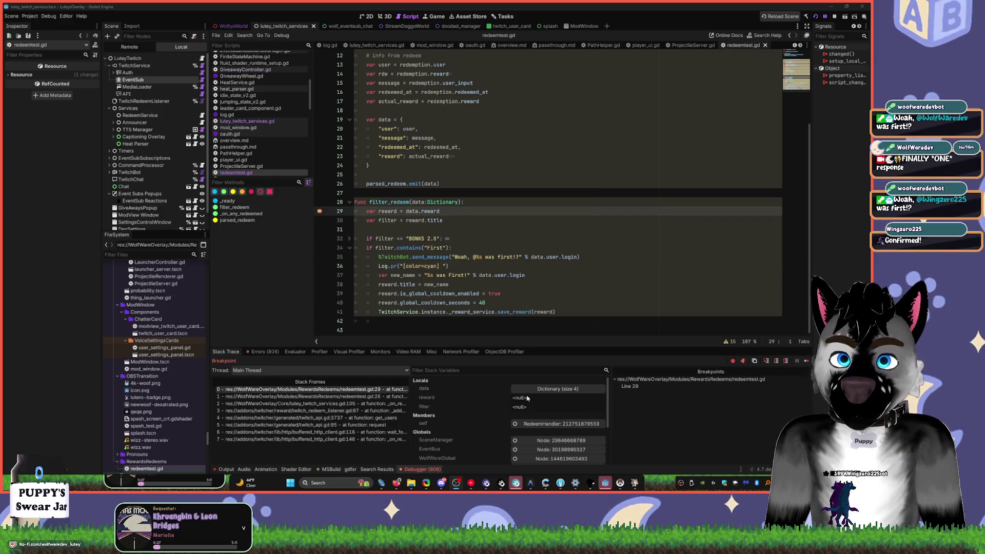
- Expand the paused data dictionary, inspect the reward object in a wider Inspector, and select the cooldown lines
{"action": "left_click", "coordinate": [561, 391]}
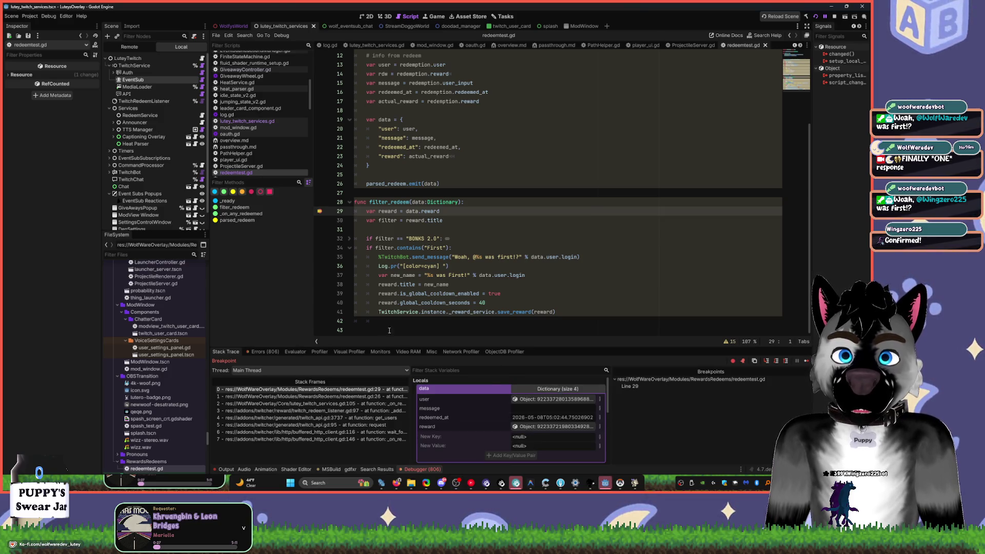
{"action": "left_click", "coordinate": [548, 428]}
{"action": "left_click_drag", "start_coordinate": [101, 148], "coordinate": [184, 147]}
{"action": "left_click", "coordinate": [607, 314]}
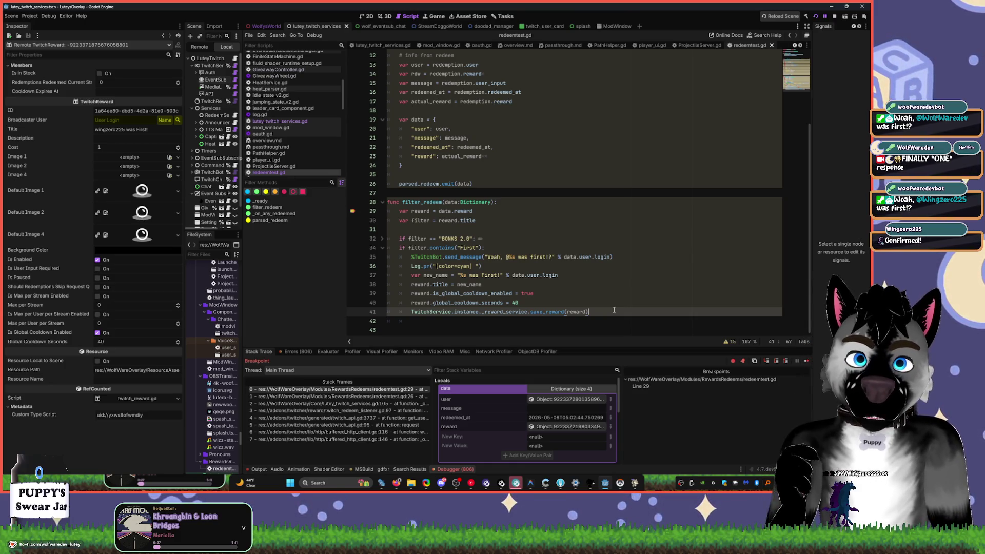
{"action": "left_click_drag", "start_coordinate": [519, 303], "coordinate": [408, 292]}
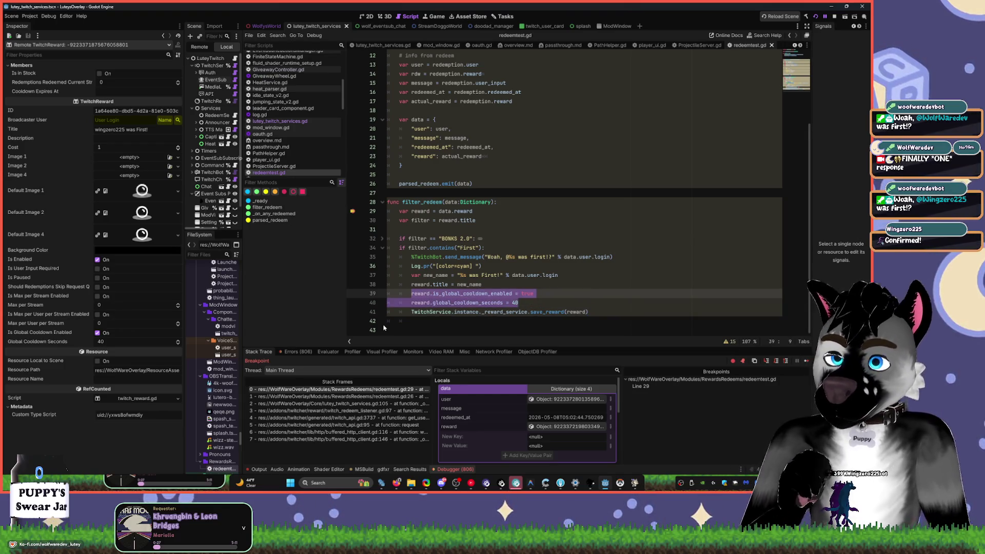
- Replace the two global cooldown lines in filter_redeem, undoing an accidental replacement along the way
{"action": "type", "text": "re"}
{"action": "key", "text": "ctrl+z"}
{"action": "key", "text": "ctrl+z"}
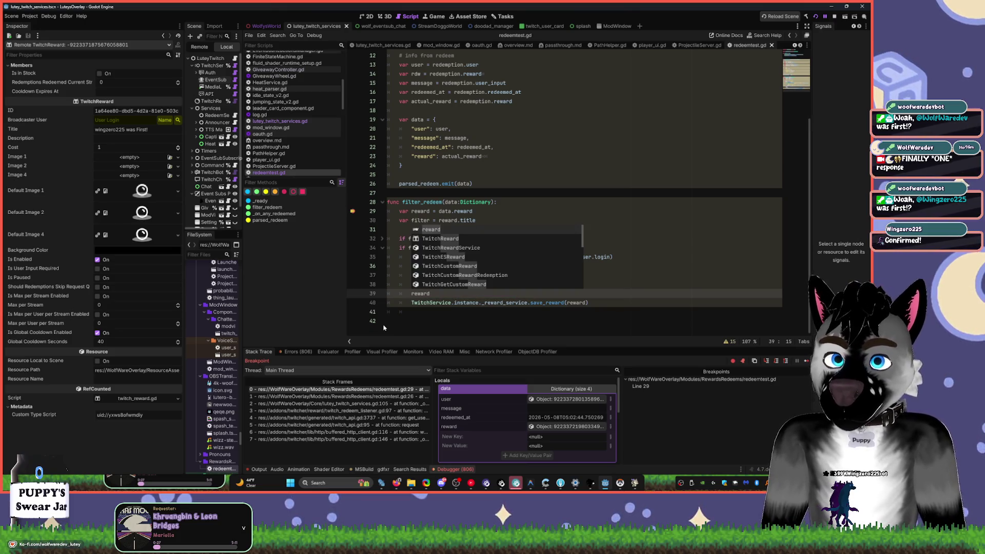
{"action": "type", "text": "reward.max"}
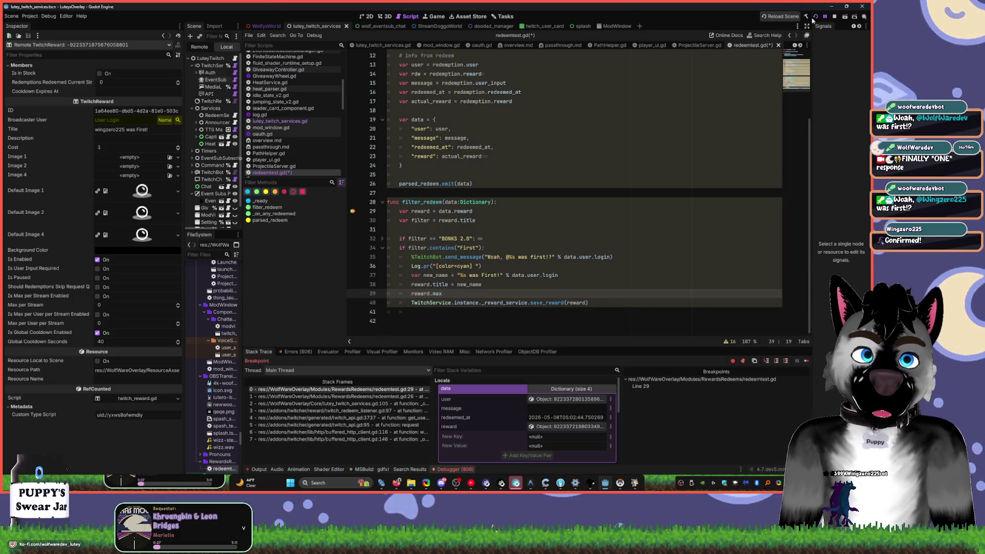
- Stop the debug session, delete the unfinished reward.max line, and save redeemtest.gd
{"action": "left_click", "coordinate": [836, 18]}
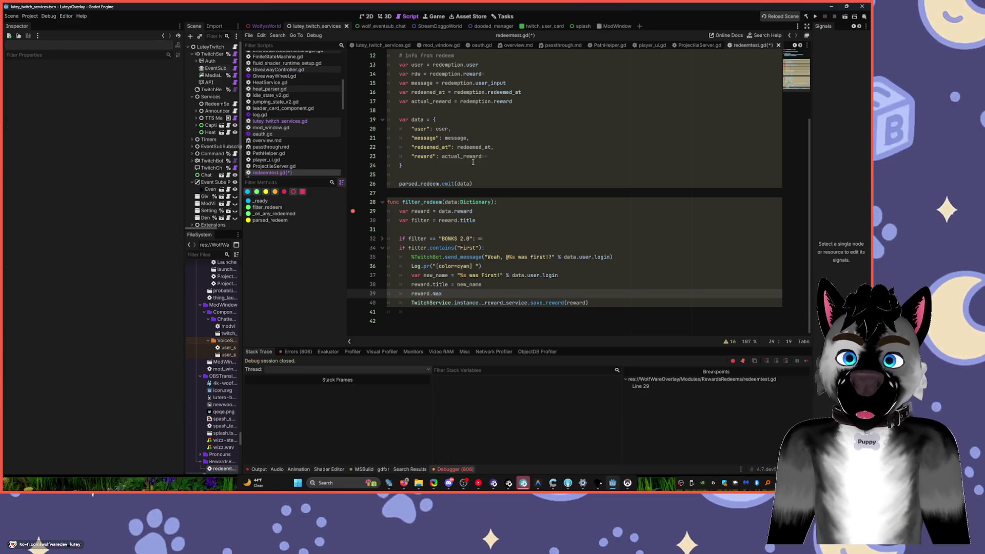
{"action": "left_click_drag", "start_coordinate": [184, 234], "coordinate": [98, 234]}
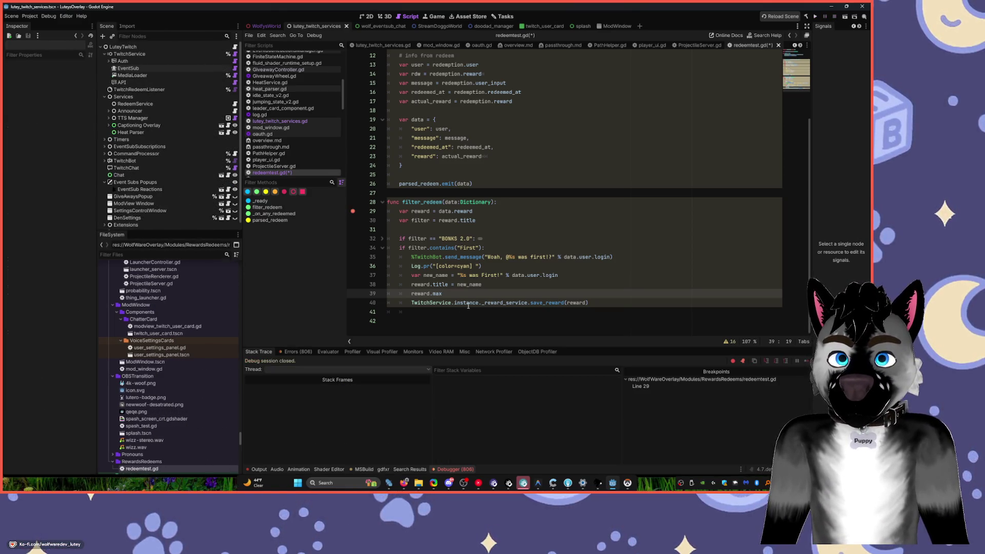
{"action": "key", "text": "BackSpace"}
{"action": "key", "text": "BackSpace"}
{"action": "key", "text": "BackSpace"}
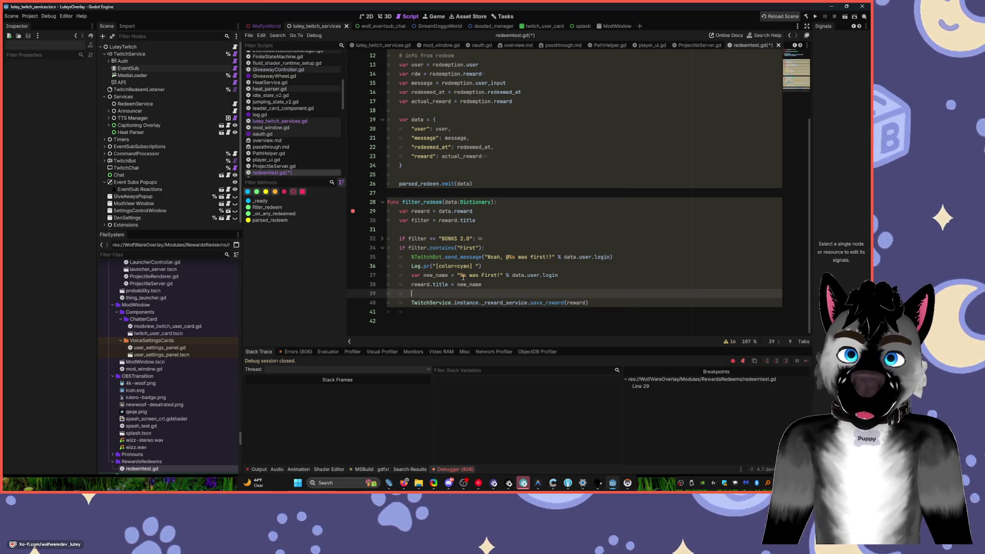
{"action": "key", "text": "ctrl+s"}
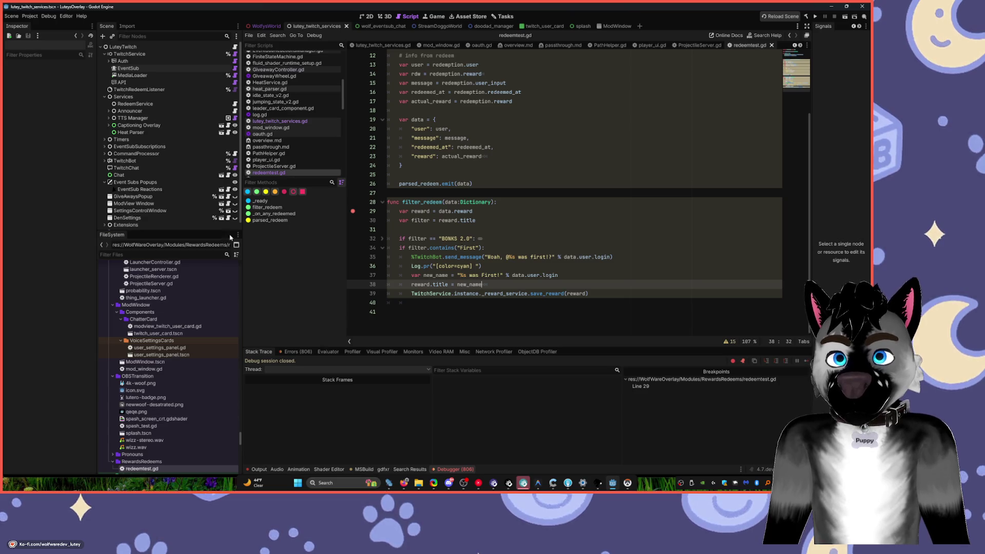
- Filter the FileSystem for 'first', inspect First.tres, and run the project to test it
{"action": "type", "text": "first"}
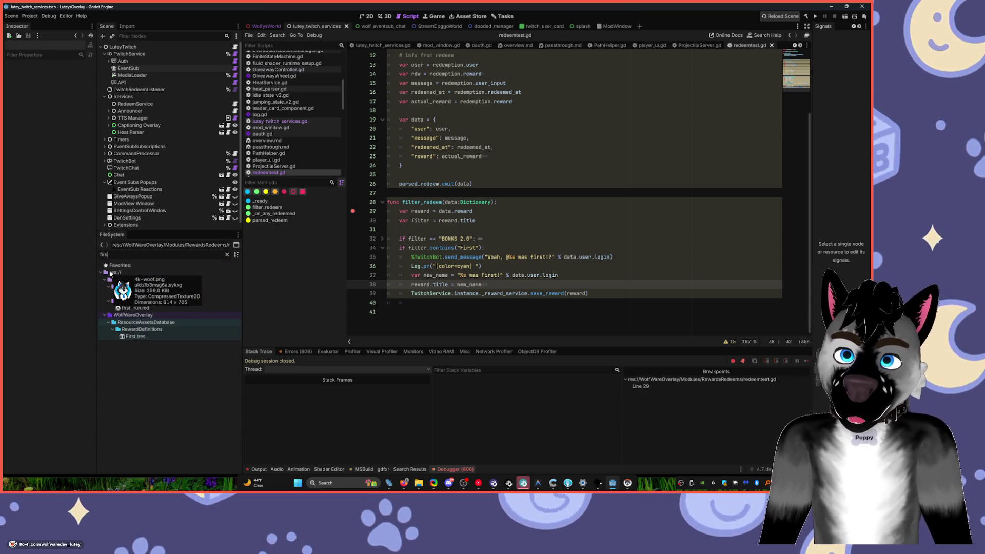
{"action": "left_click", "coordinate": [136, 335]}
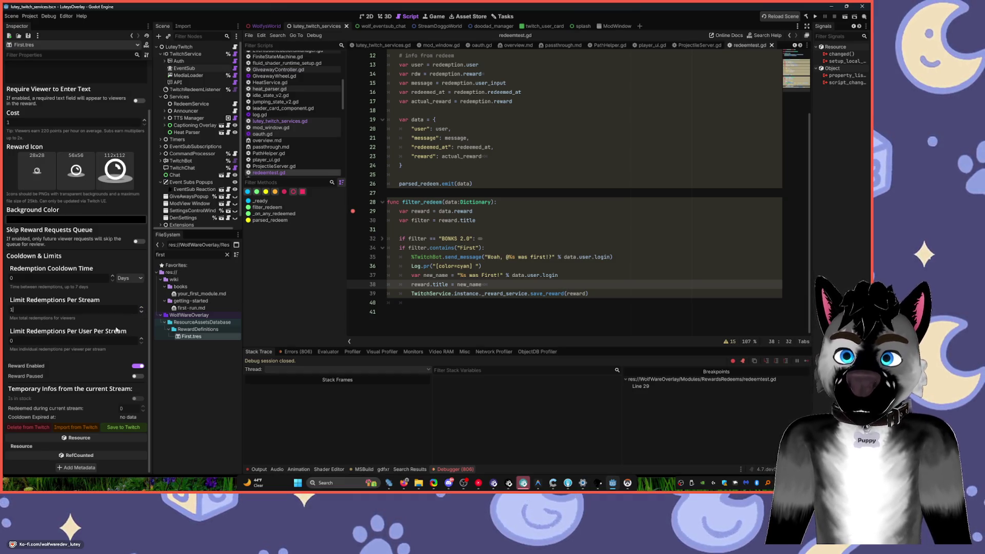
{"action": "left_click", "coordinate": [815, 16]}
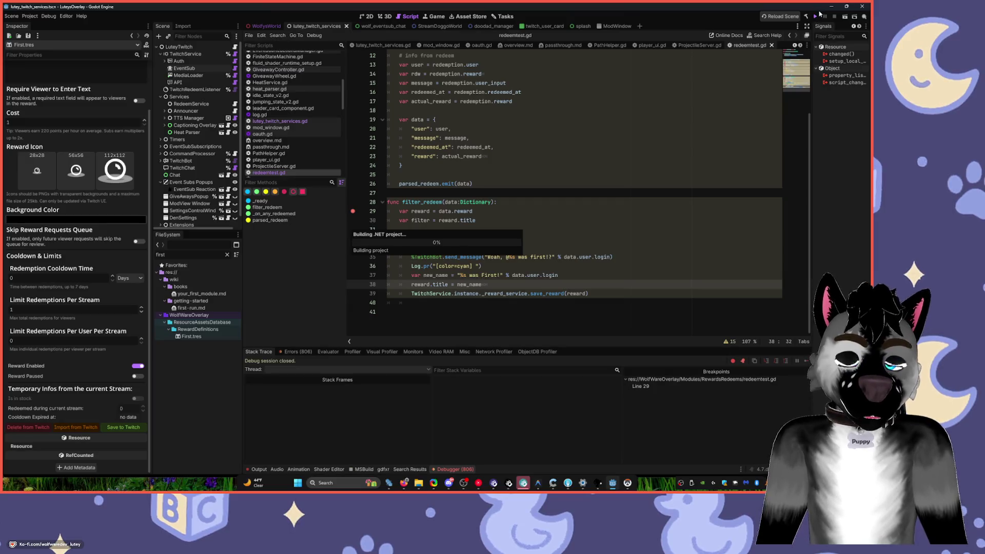
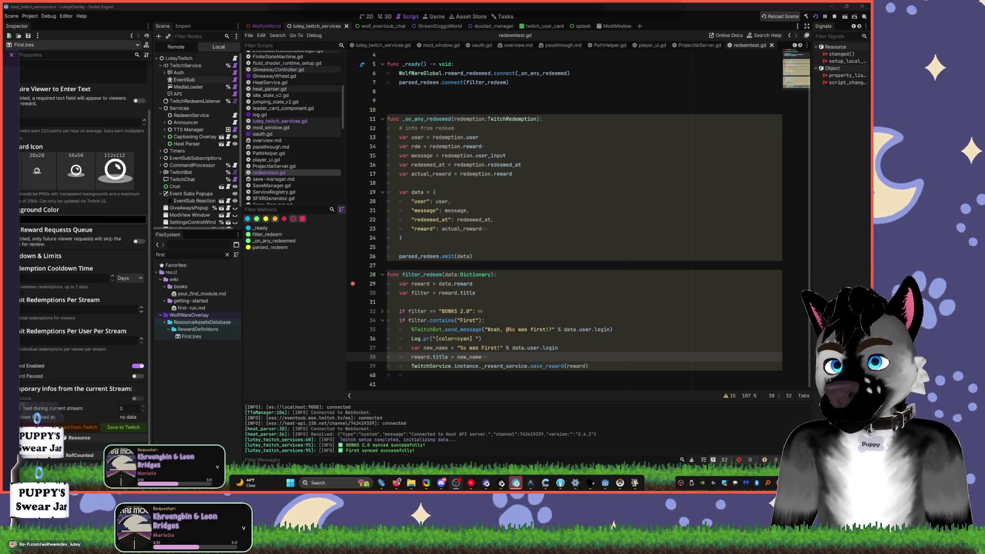
- Check the BONUS 2.0 filter and parsed_redeem.emit lines in redeemtest.gd, then switch to wolf_eventsub_chat
{"action": "left_click", "coordinate": [479, 311]}
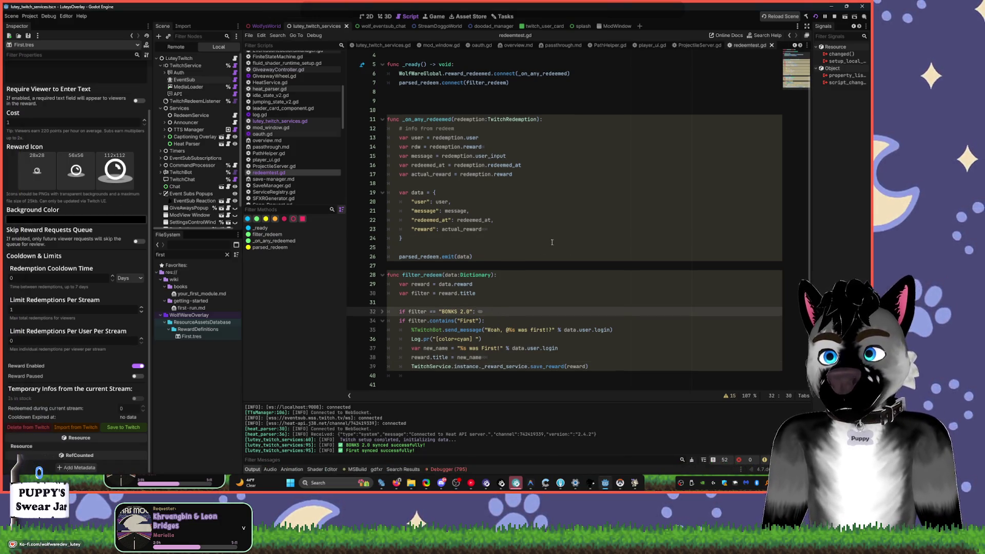
{"action": "left_click", "coordinate": [568, 252]}
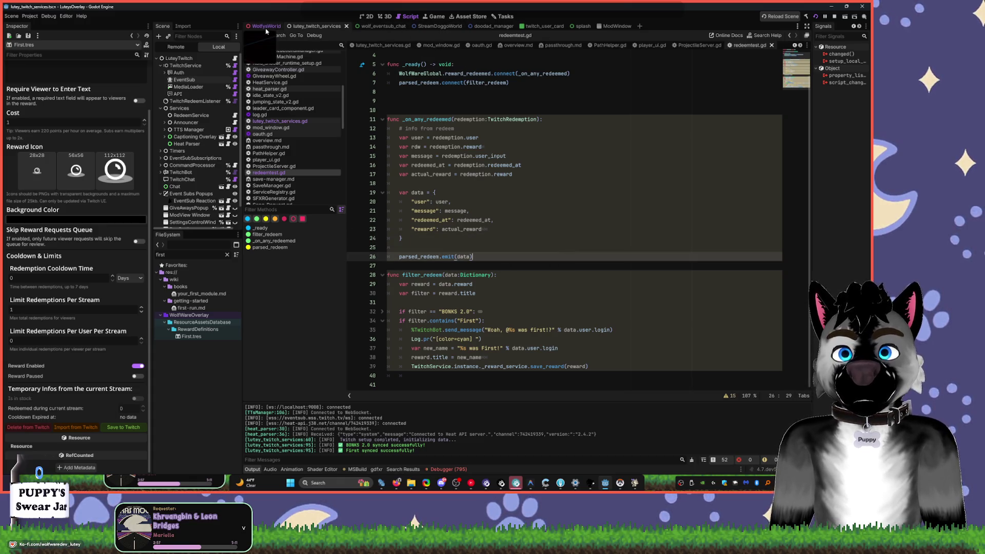
{"action": "left_click", "coordinate": [377, 27]}
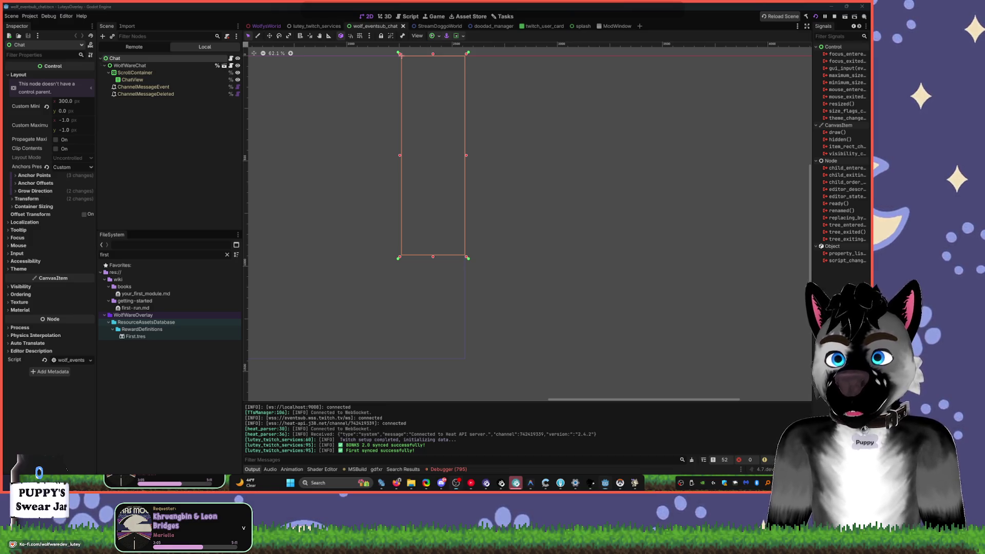
- Review the Twitcher Setup Authorization and Utilities pages, then switch to the lutey_twitch_services scene
{"action": "left_click", "coordinate": [30, 16]}
{"action": "mouse_move", "coordinate": [32, 74]}
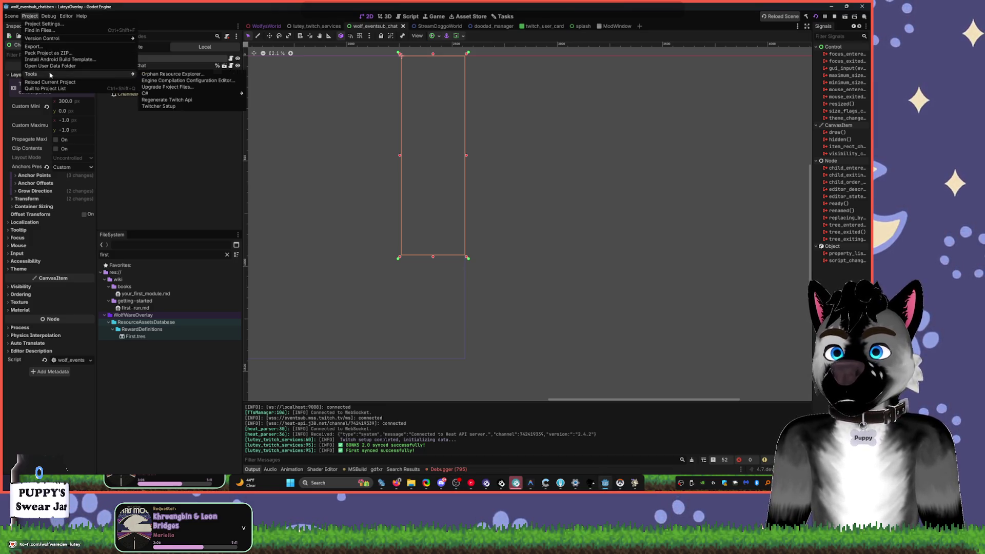
{"action": "left_click", "coordinate": [169, 106]}
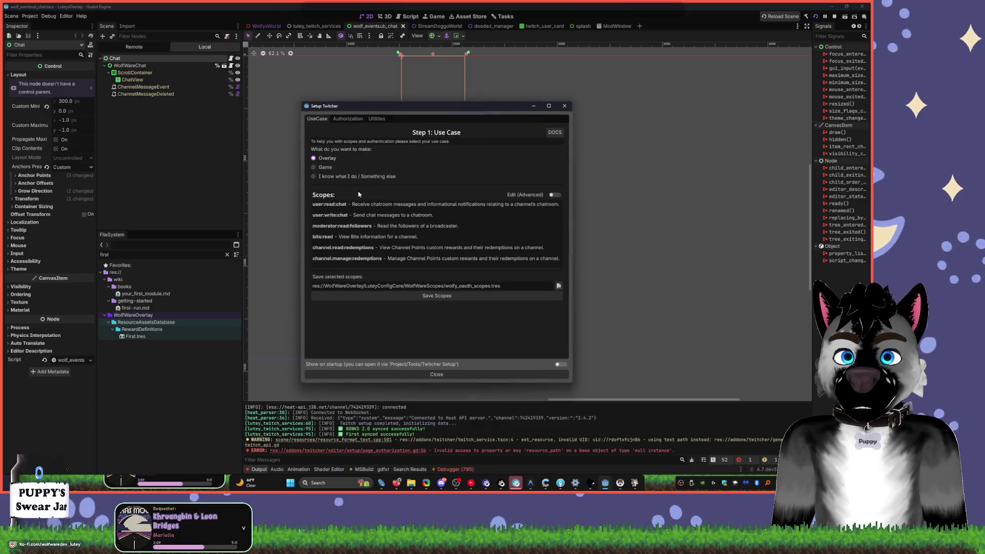
{"action": "left_click", "coordinate": [343, 118]}
{"action": "left_click", "coordinate": [374, 119]}
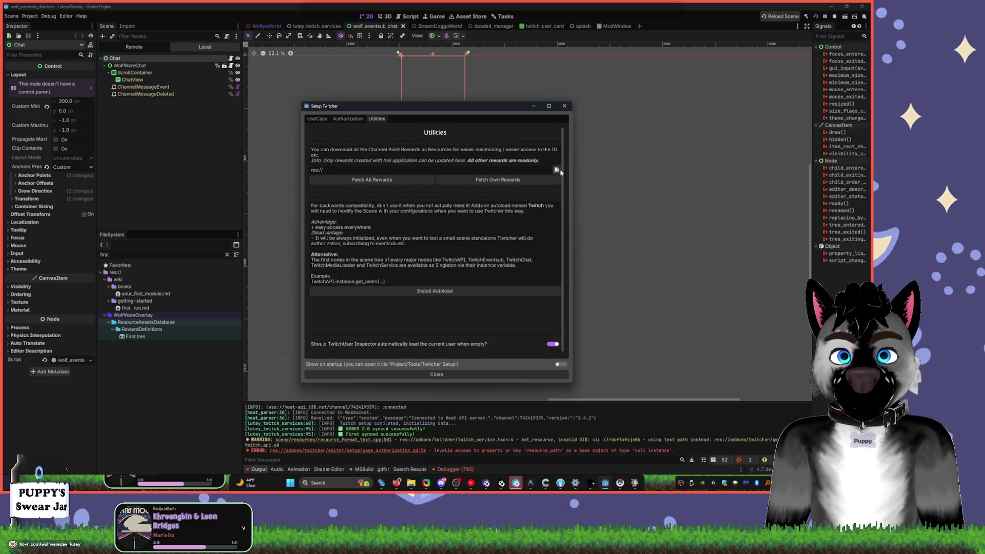
{"action": "left_click_drag", "start_coordinate": [571, 237], "coordinate": [741, 216]}
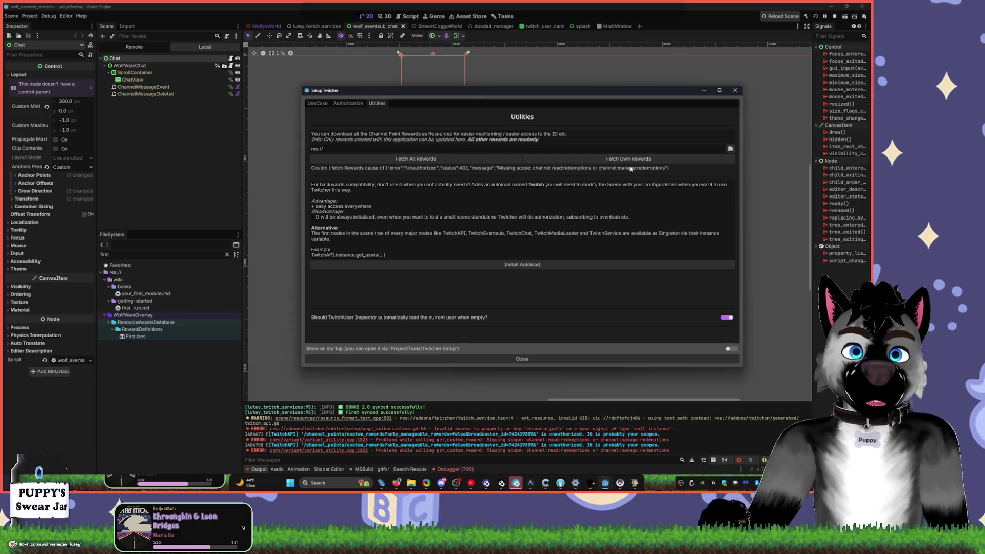
{"action": "left_click", "coordinate": [734, 90]}
{"action": "left_click", "coordinate": [316, 26]}
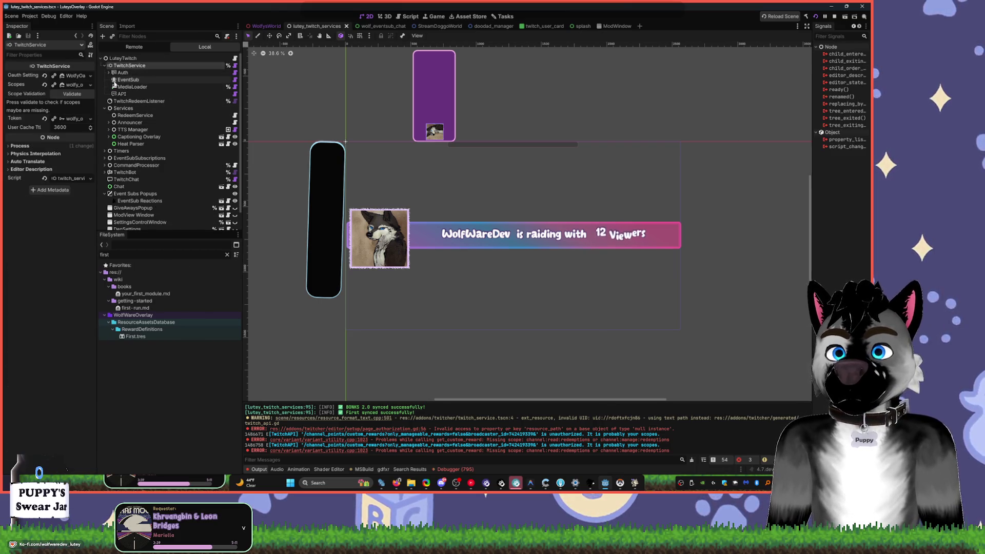
- Expand the TwitchService Scopes resource in the Inspector and open Project Settings
{"action": "left_click", "coordinate": [67, 85]}
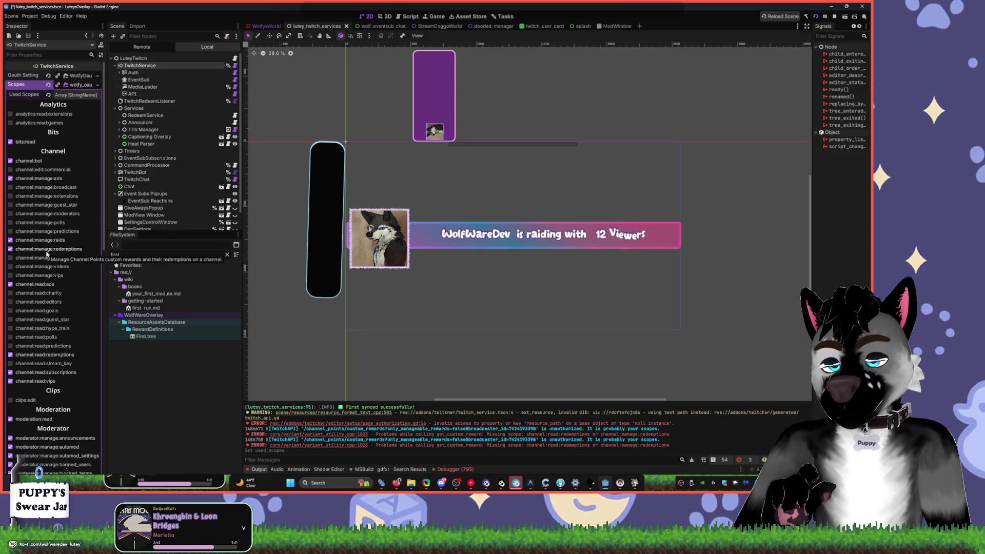
{"action": "mouse_move", "coordinate": [47, 254]}
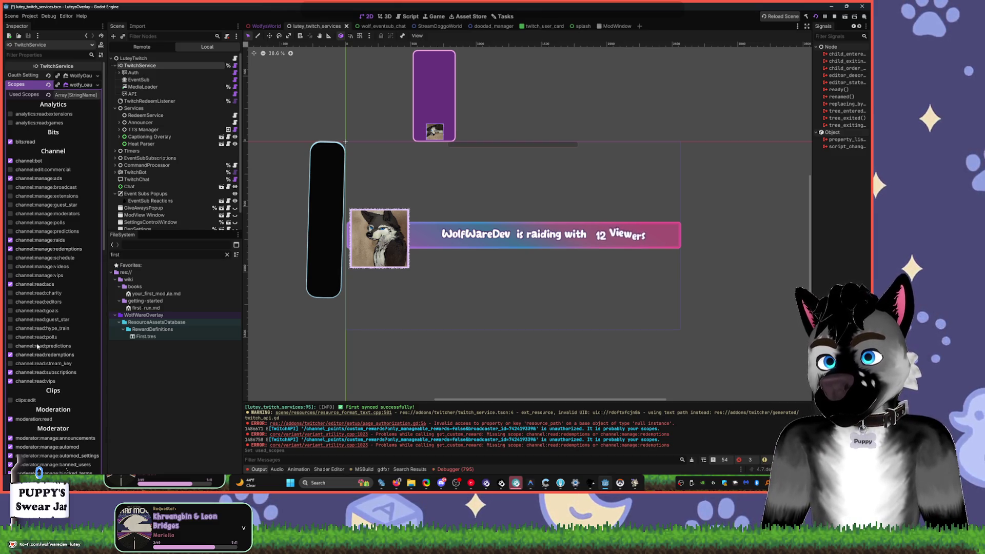
{"action": "left_click", "coordinate": [30, 16]}
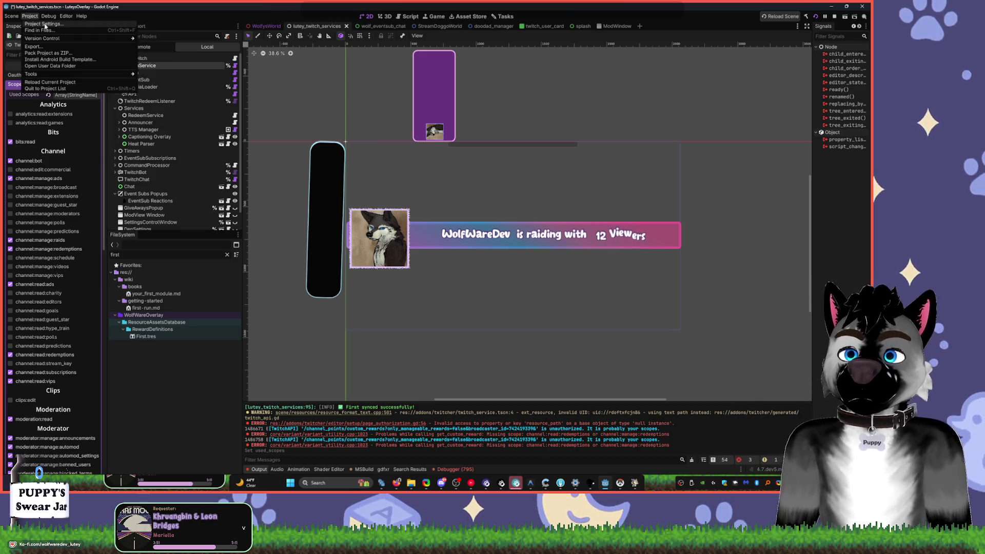
{"action": "key", "text": "Escape"}
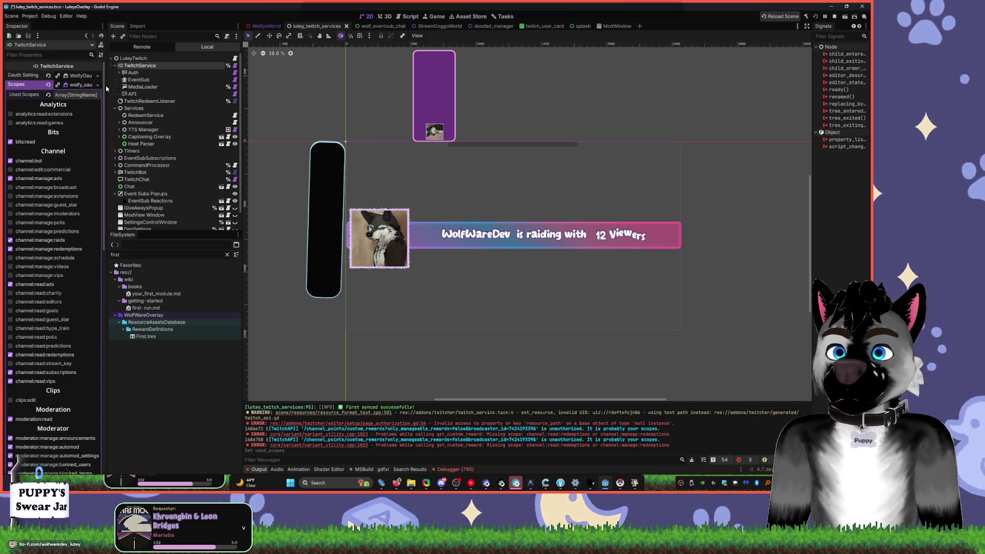
{"action": "left_click", "coordinate": [38, 17]}
{"action": "left_click", "coordinate": [43, 23]}
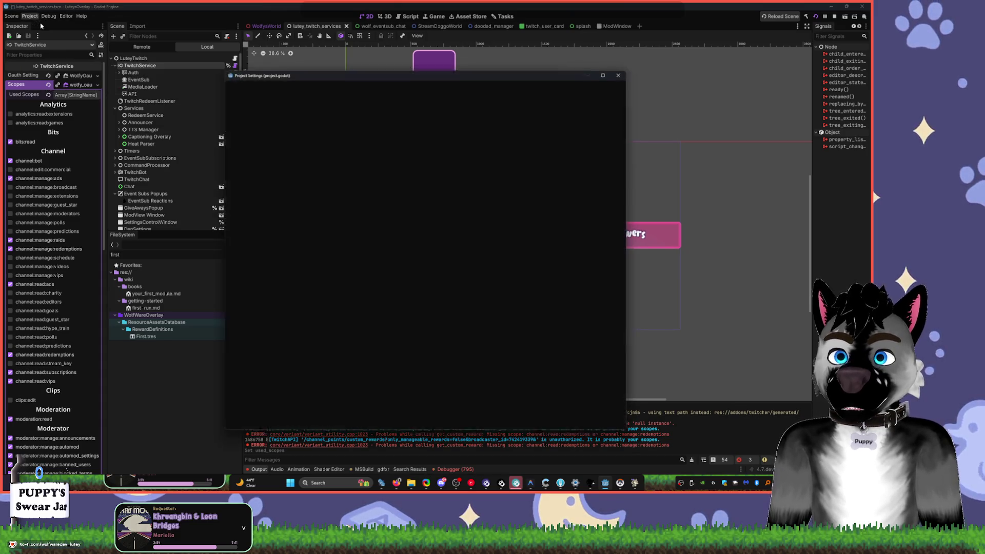
- Close Project Settings, reveal wolfy_oauth_scopes_2.tres in FileSystem and copy its path
{"action": "scroll", "coordinate": [258, 362], "scroll_direction": "down", "scroll_amount": 10}
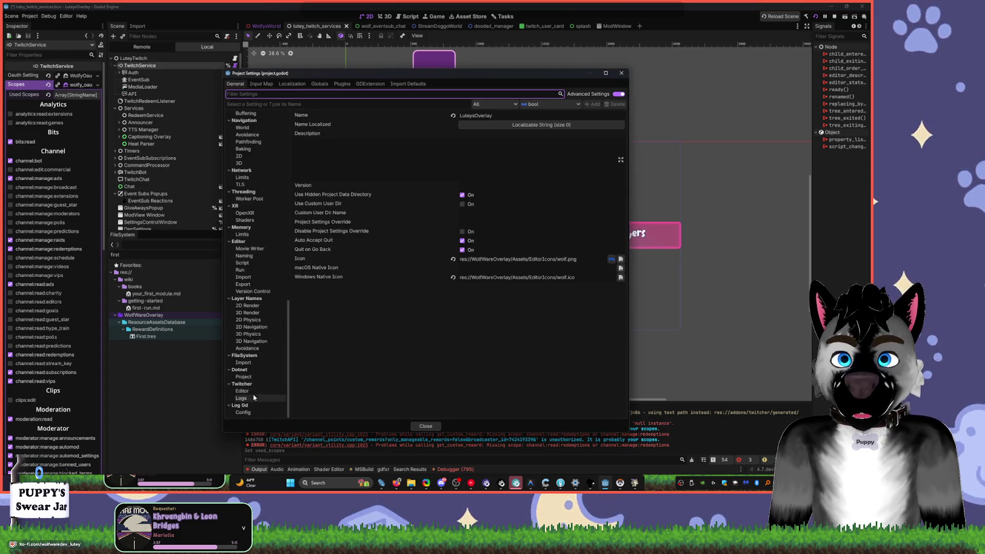
{"action": "left_click", "coordinate": [157, 349]}
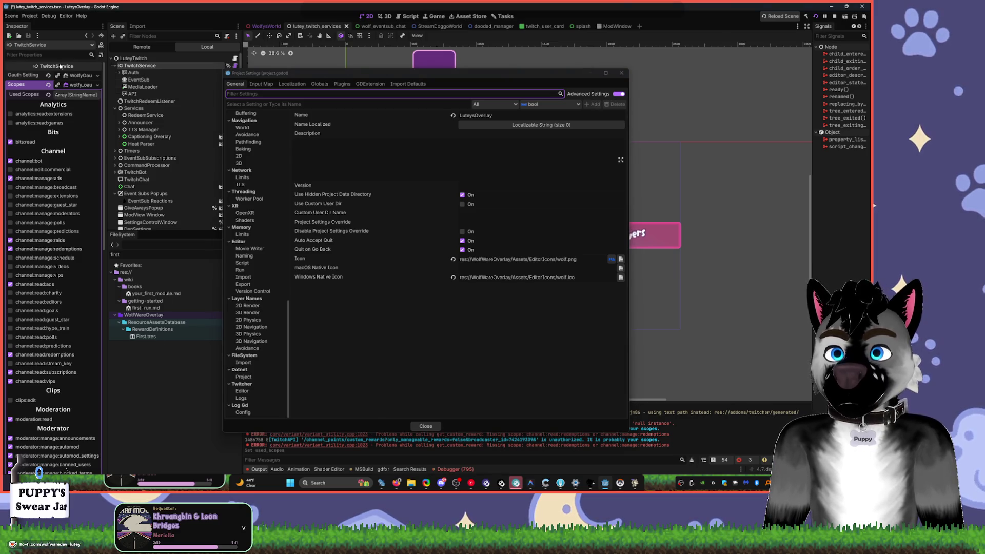
{"action": "key", "text": "Escape"}
{"action": "right_click", "coordinate": [72, 86]}
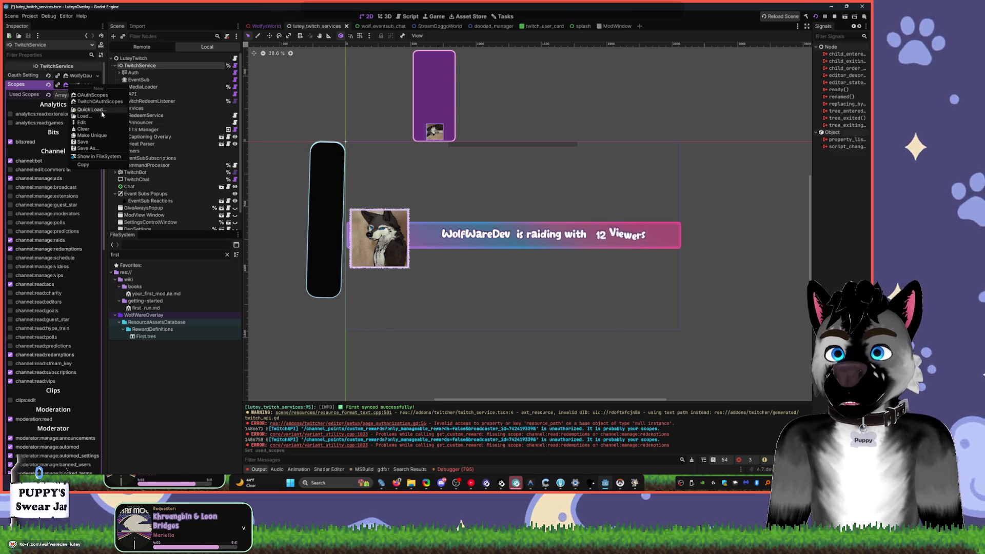
{"action": "left_click", "coordinate": [98, 157]}
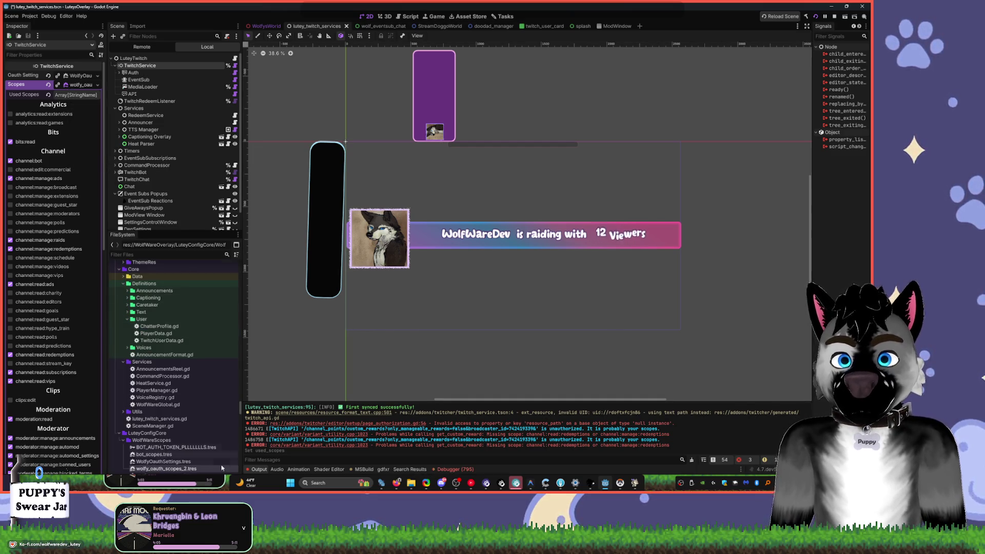
{"action": "right_click", "coordinate": [177, 470]}
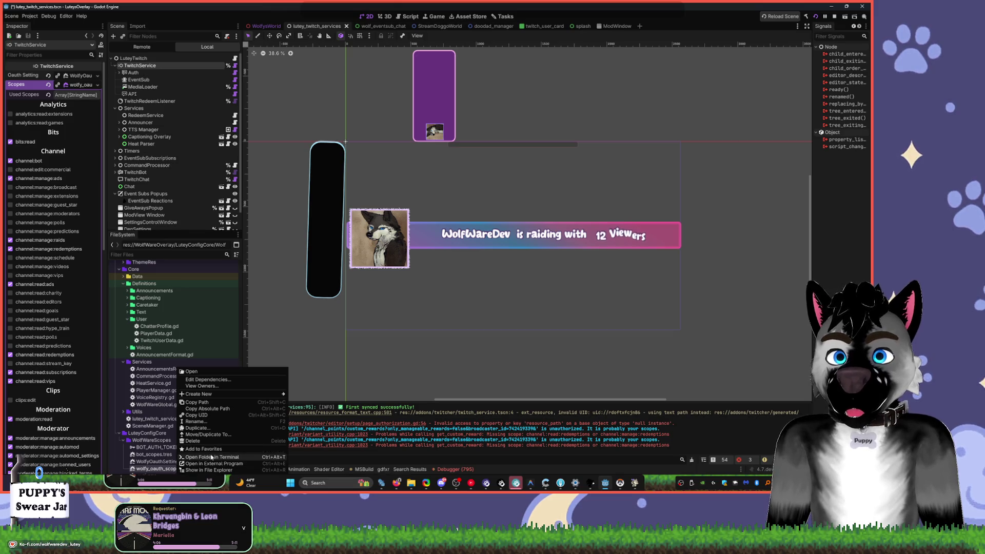
{"action": "left_click", "coordinate": [217, 401]}
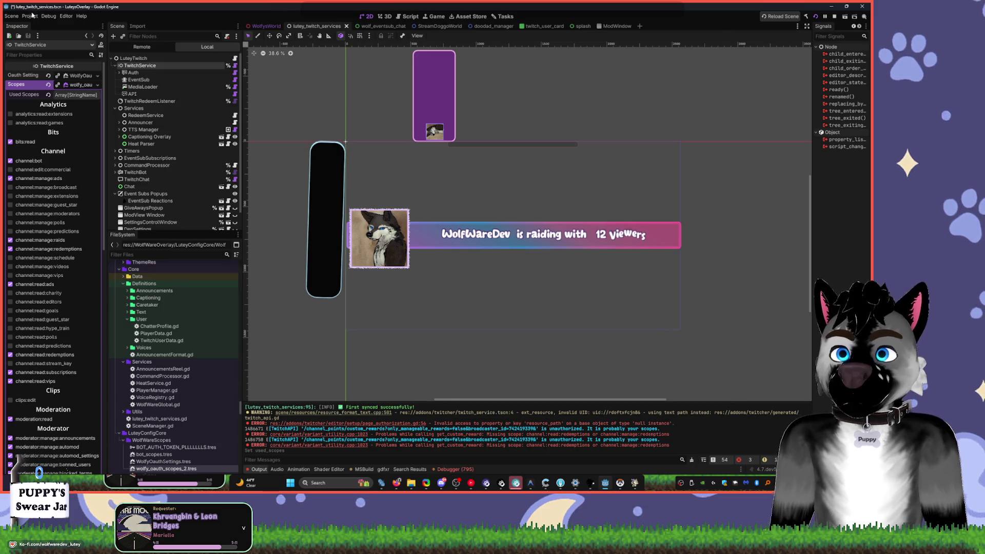
- Review the full Twitcher Editor paths in a widened Project Settings window without changing Default Scopes
{"action": "left_click", "coordinate": [30, 16]}
{"action": "left_click", "coordinate": [56, 25]}
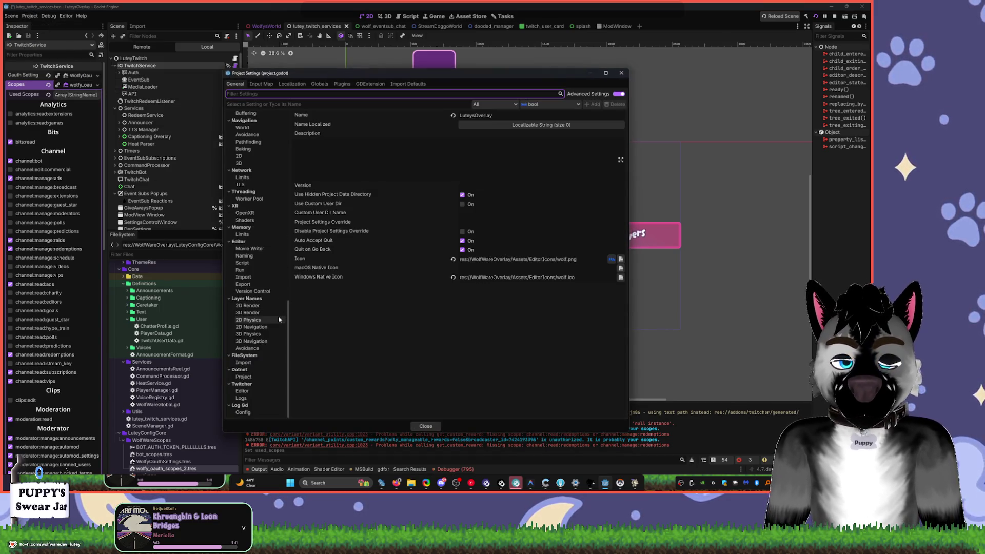
{"action": "left_click", "coordinate": [242, 391]}
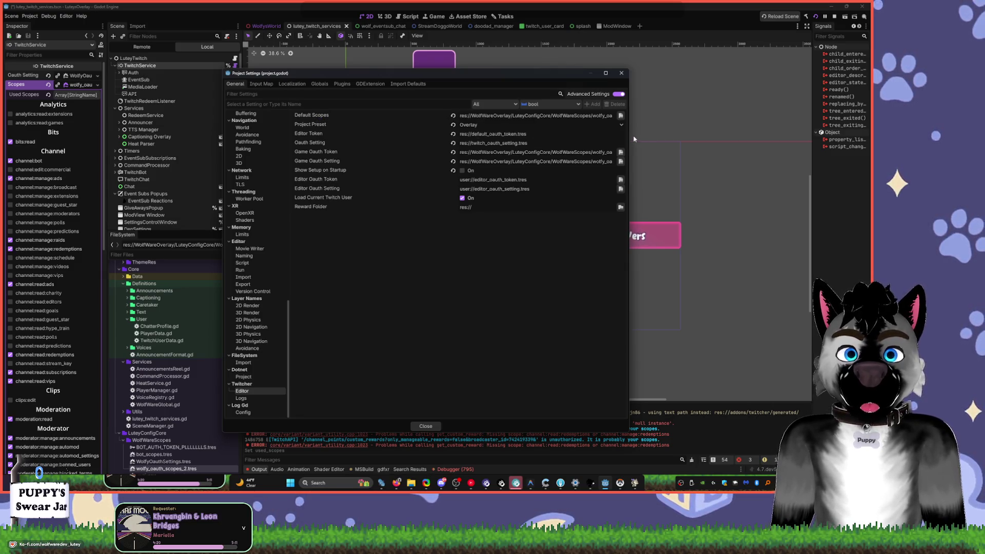
{"action": "left_click_drag", "start_coordinate": [634, 139], "coordinate": [809, 132]}
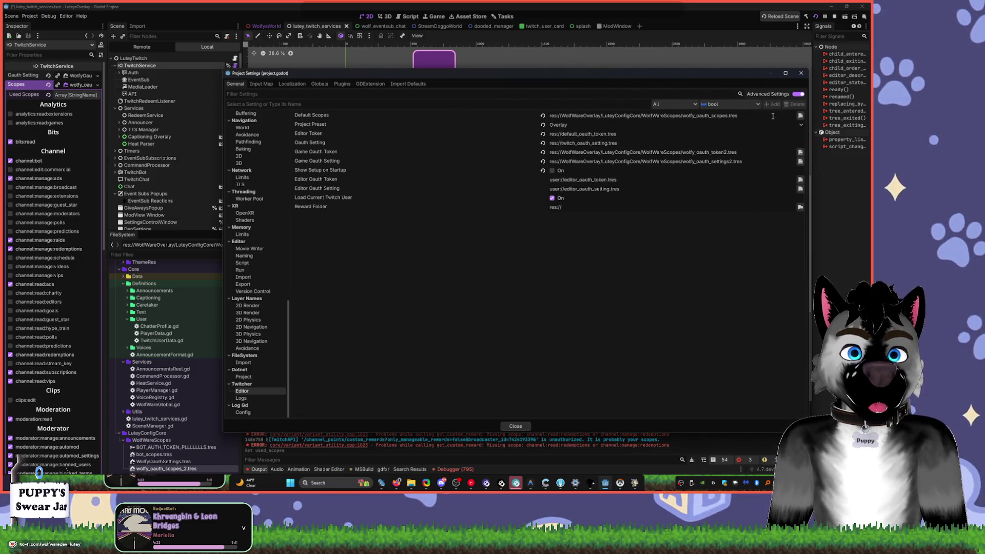
{"action": "left_click", "coordinate": [799, 116]}
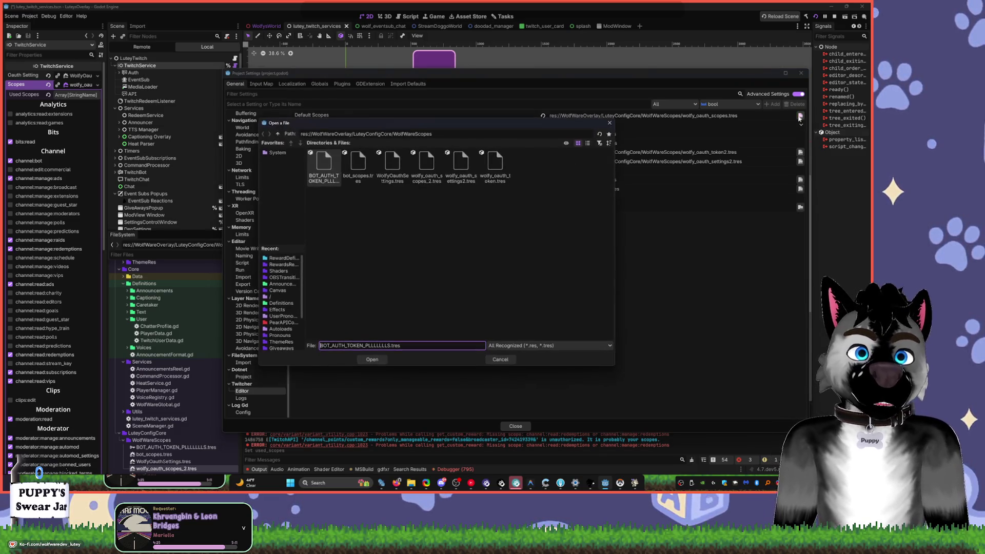
{"action": "left_click", "coordinate": [608, 124]}
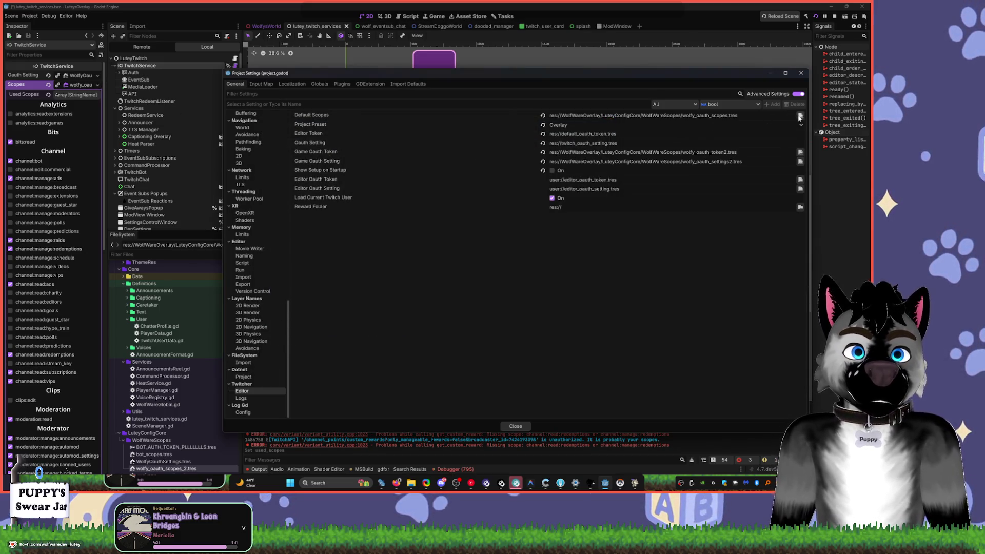
{"action": "key", "text": "Escape"}
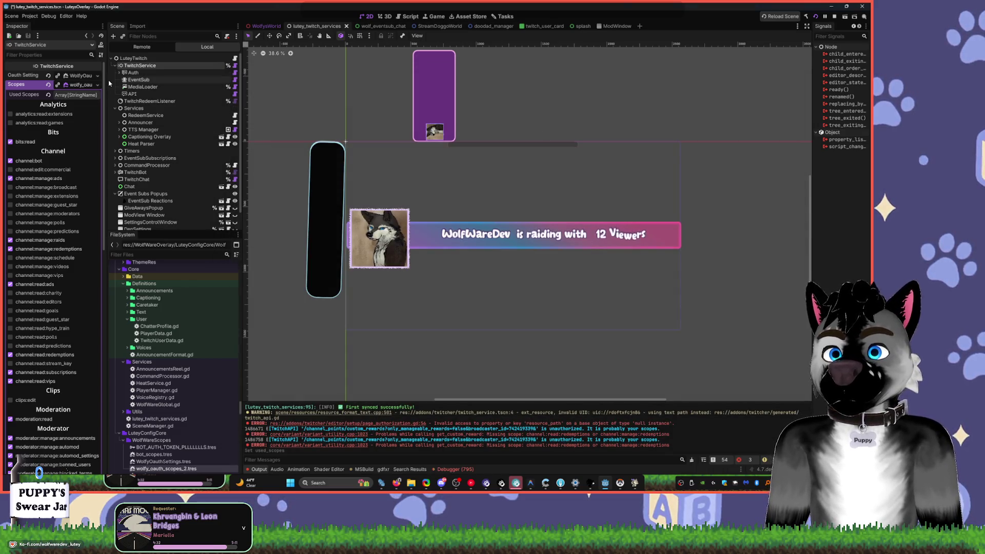
- Widen the side panels, select wolfy_oauth_token.tres in FileSystem, and reopen Project Settings
{"action": "left_click_drag", "start_coordinate": [109, 83], "coordinate": [205, 61]}
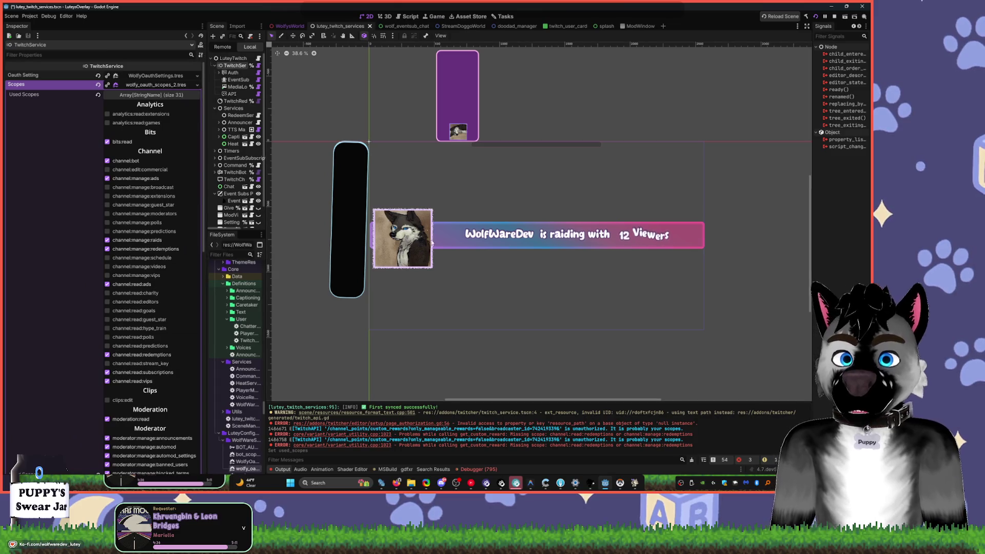
{"action": "left_click", "coordinate": [29, 16]}
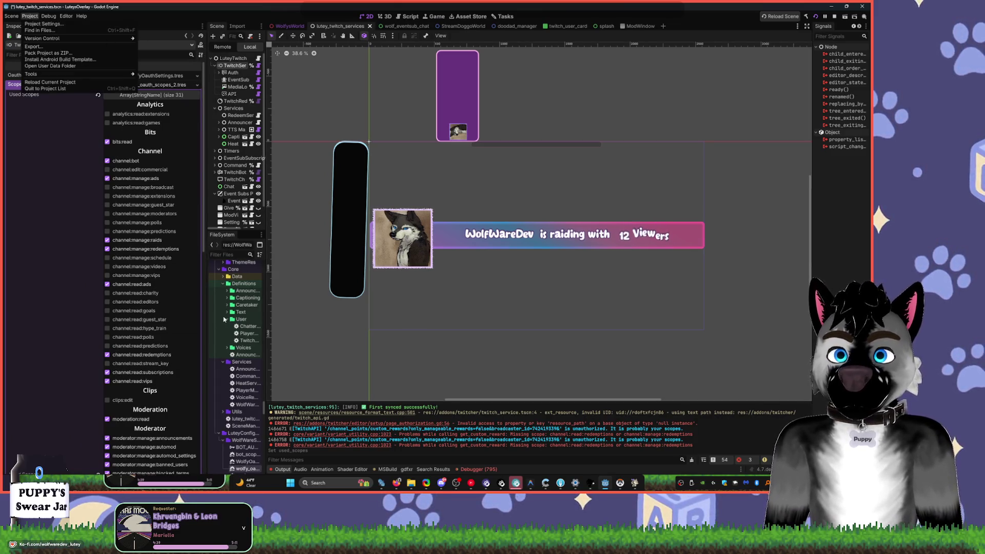
{"action": "left_click", "coordinate": [270, 368]}
{"action": "left_click_drag", "start_coordinate": [266, 369], "coordinate": [423, 369]}
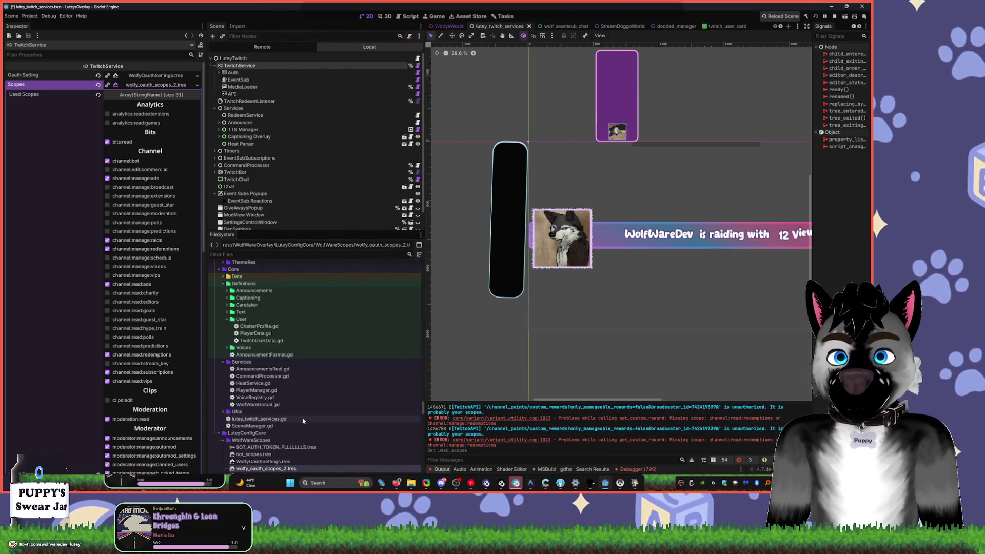
{"action": "scroll", "coordinate": [303, 420], "scroll_direction": "down", "scroll_amount": 5}
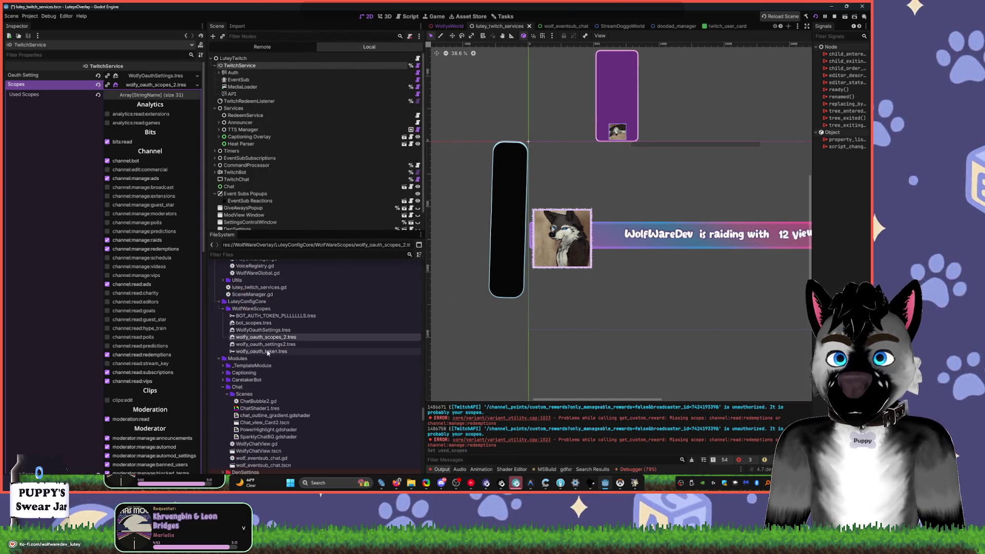
{"action": "left_click", "coordinate": [266, 351]}
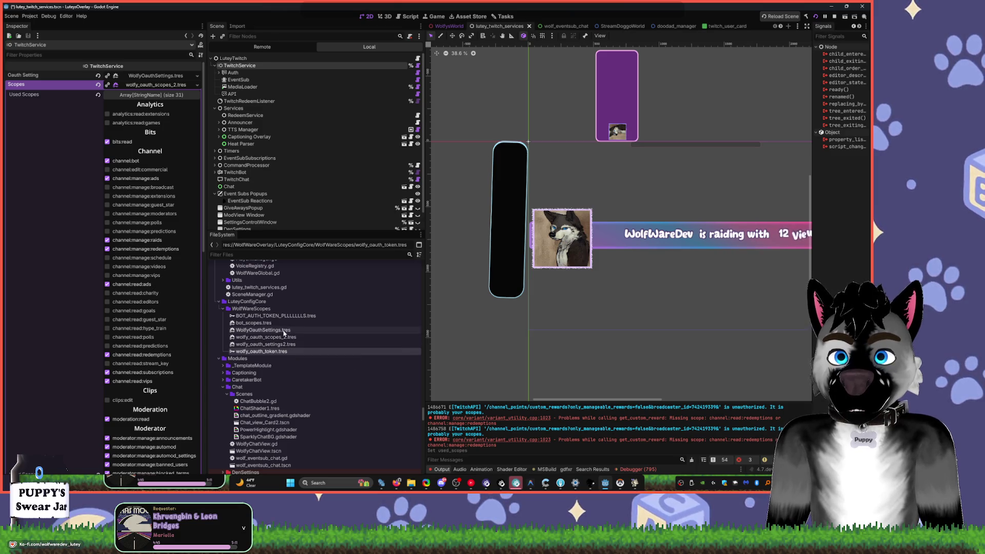
{"action": "left_click", "coordinate": [31, 16]}
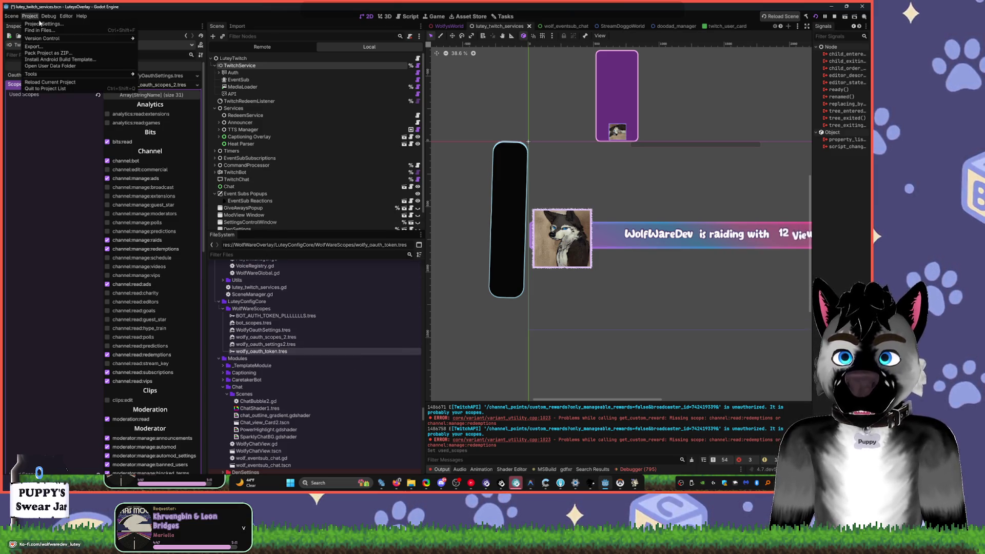
{"action": "left_click", "coordinate": [40, 23]}
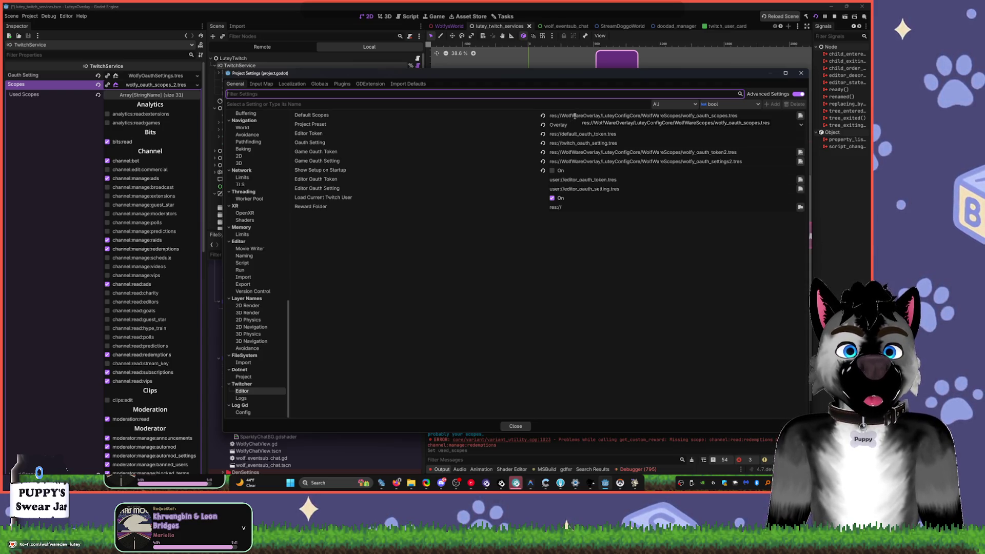
- Filter FileSystem by the Default Scopes file name and select wolfy_oauth_scopes_2.tres
{"action": "double_click", "coordinate": [704, 115]}
{"action": "key", "text": "ctrl+c"}
{"action": "left_click", "coordinate": [802, 74]}
{"action": "left_click", "coordinate": [308, 254]}
{"action": "key", "text": "ctrl+v"}
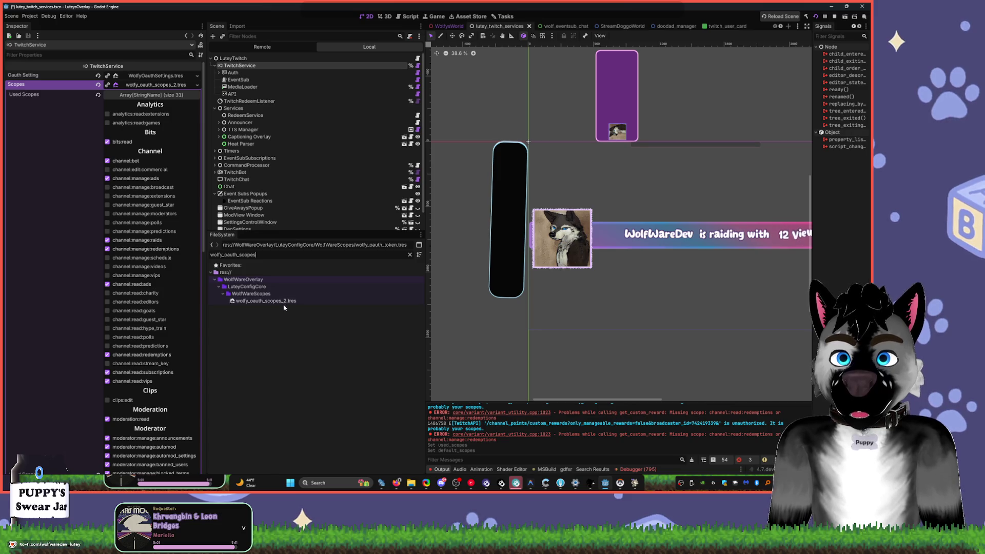
{"action": "left_click", "coordinate": [32, 17]}
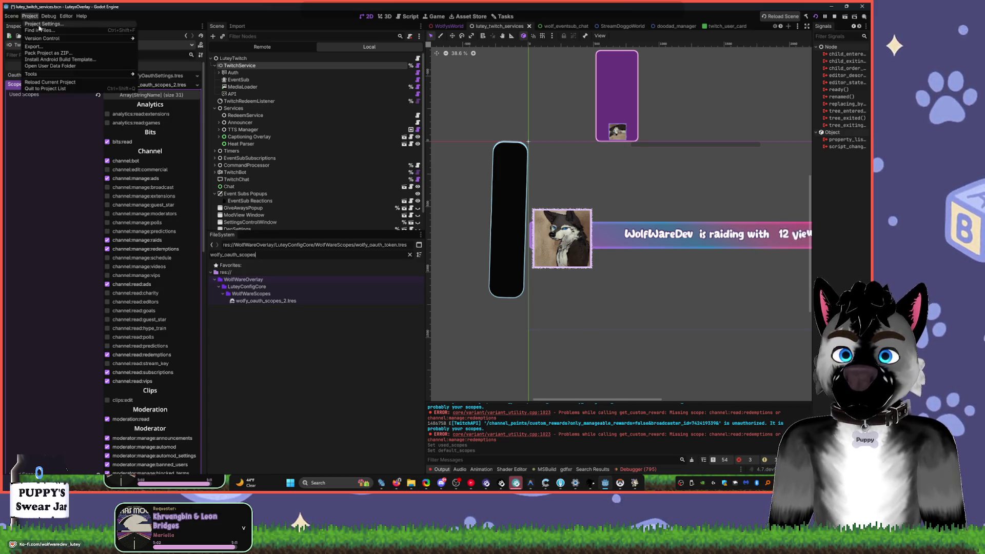
{"action": "left_click", "coordinate": [266, 303]}
{"action": "right_click", "coordinate": [267, 303]}
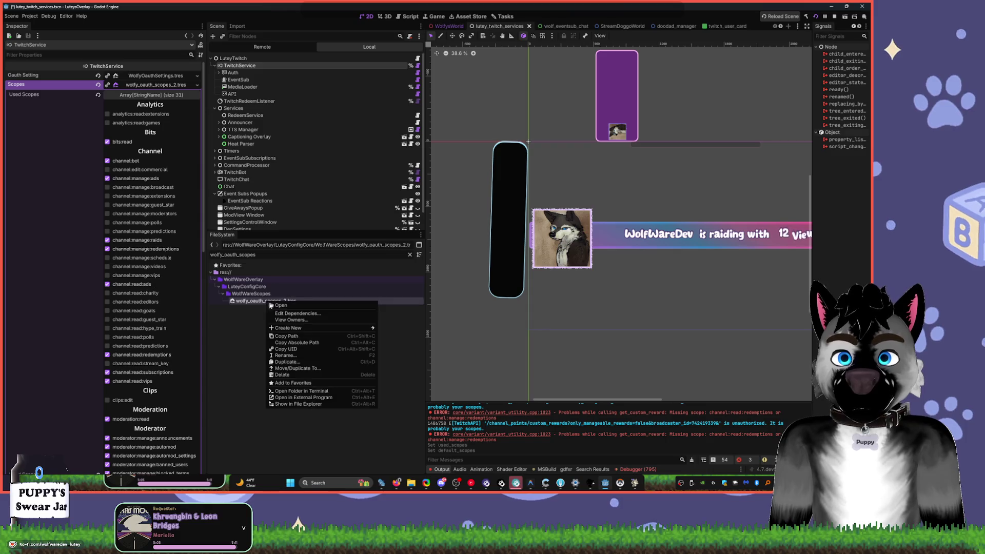
{"action": "left_click", "coordinate": [313, 338]}
- Set the Twitcher Default Scopes setting to wolfy_oauth_scopes_2.tres
{"action": "left_click", "coordinate": [30, 16]}
{"action": "left_click", "coordinate": [51, 25]}
{"action": "left_click", "coordinate": [799, 115]}
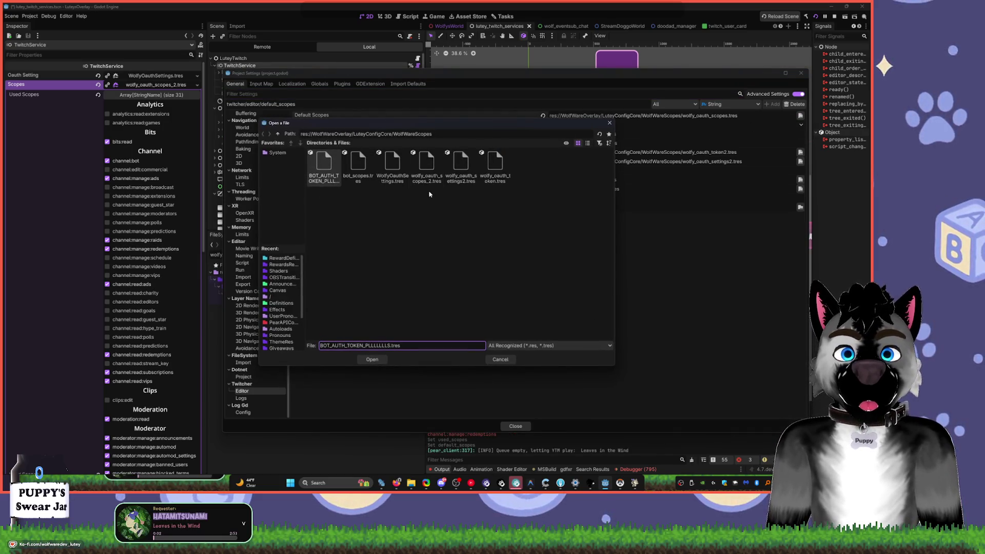
{"action": "left_click", "coordinate": [427, 175]}
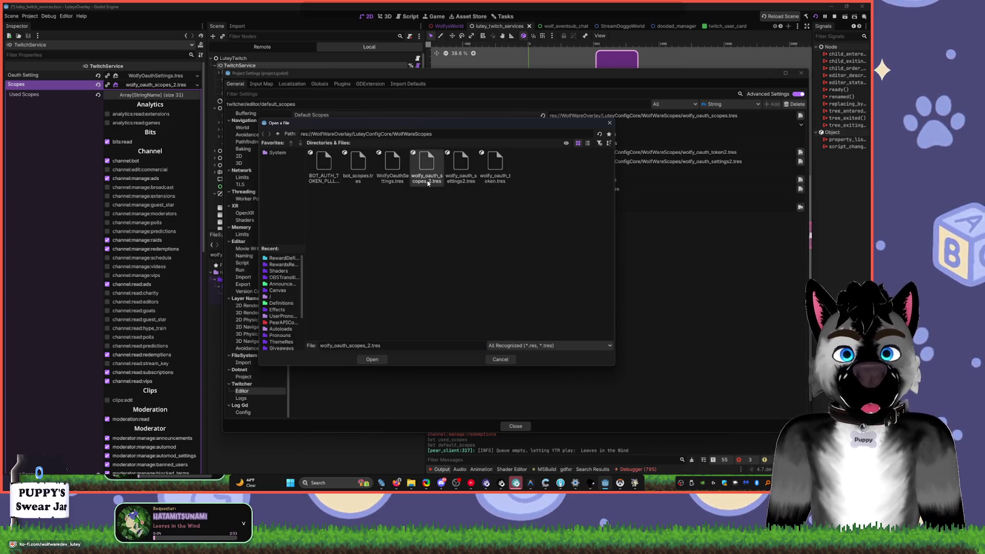
{"action": "double_click", "coordinate": [427, 174]}
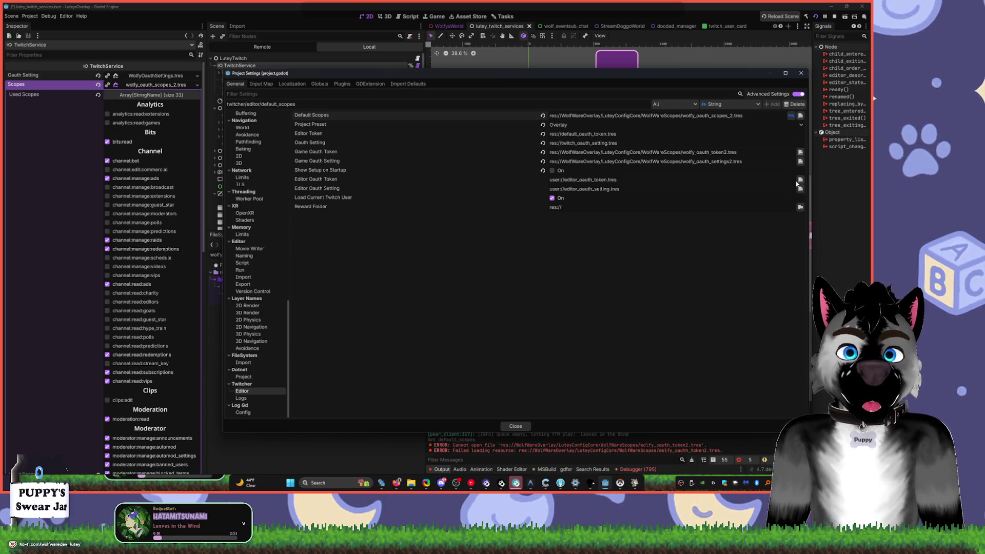
- Create a res://rewards folder, set it as the Twitcher Reward Folder, and close Project Settings
{"action": "left_click", "coordinate": [682, 207]}
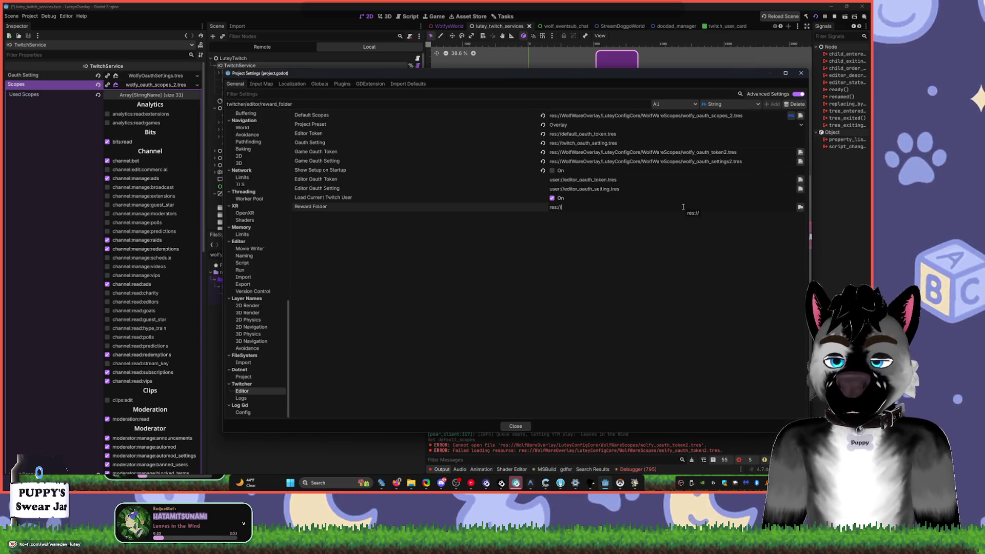
{"action": "type", "text": "rewards"}
{"action": "left_click", "coordinate": [800, 206]}
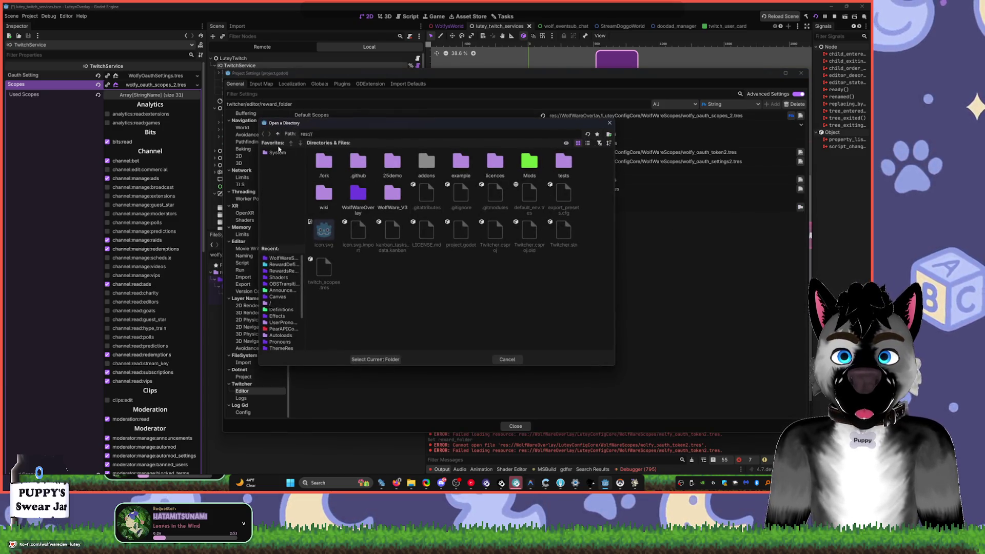
{"action": "left_click", "coordinate": [608, 134]}
{"action": "type", "text": "rew"}
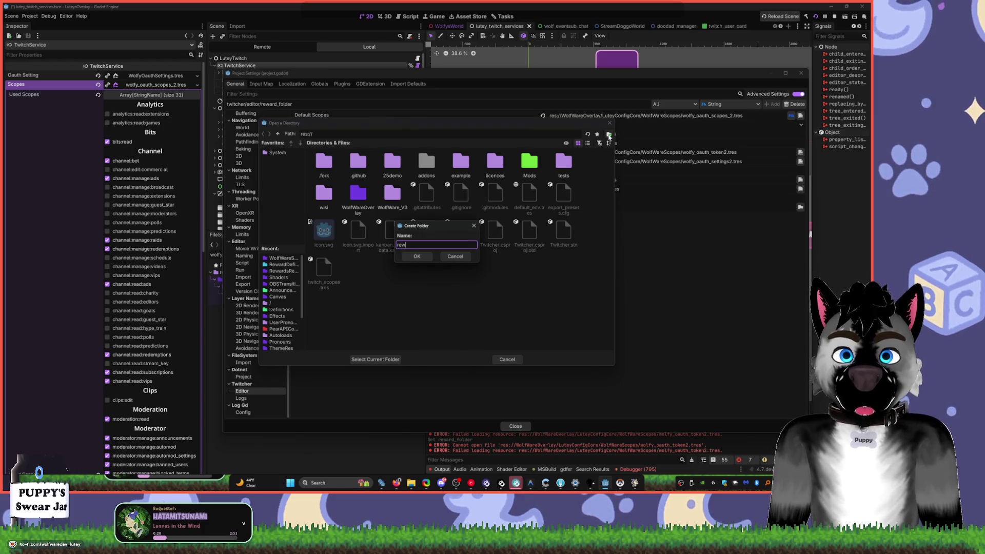
{"action": "type", "text": "ards"}
{"action": "left_click", "coordinate": [424, 257]}
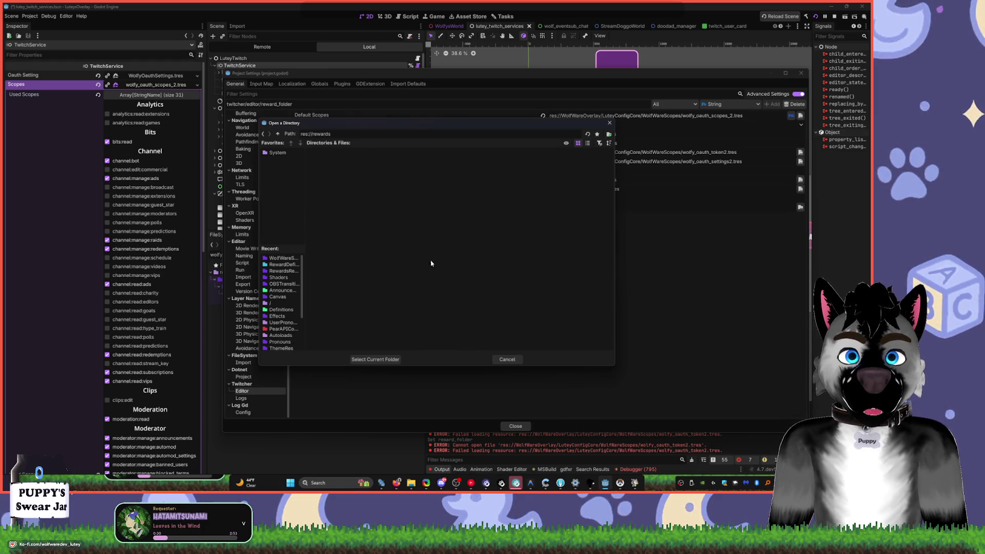
{"action": "left_click", "coordinate": [392, 359]}
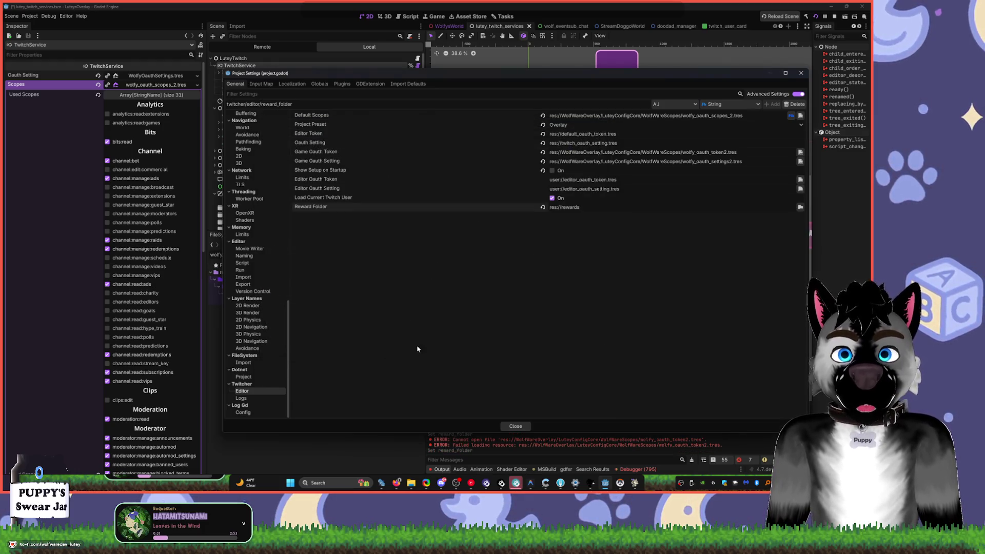
{"action": "left_click", "coordinate": [516, 425]}
{"action": "left_click", "coordinate": [29, 16]}
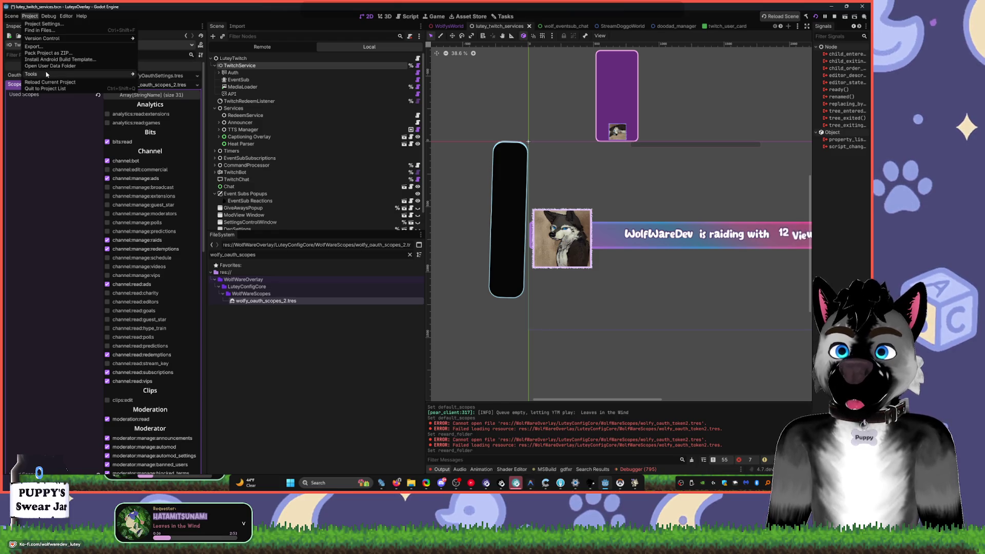
- Recheck the Twitcher Setup Utilities page in a widened dialog, then close it
{"action": "mouse_move", "coordinate": [44, 74]}
{"action": "left_click", "coordinate": [195, 108]}
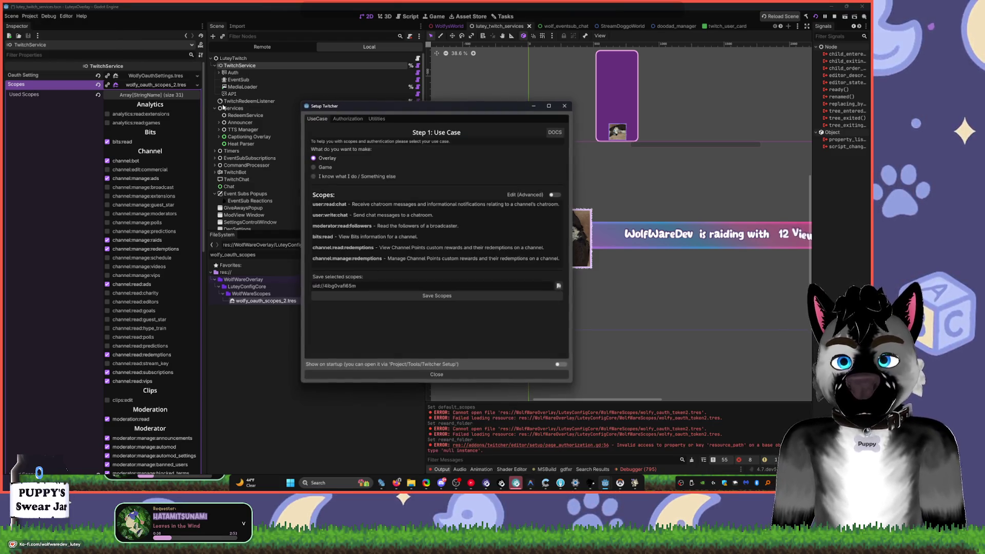
{"action": "left_click", "coordinate": [382, 119]}
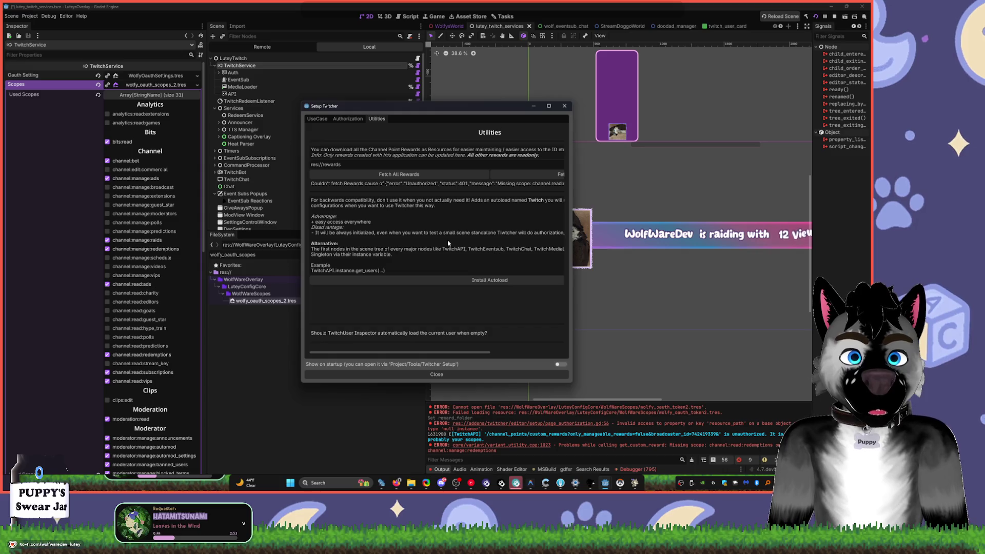
{"action": "left_click_drag", "start_coordinate": [573, 182], "coordinate": [831, 179]}
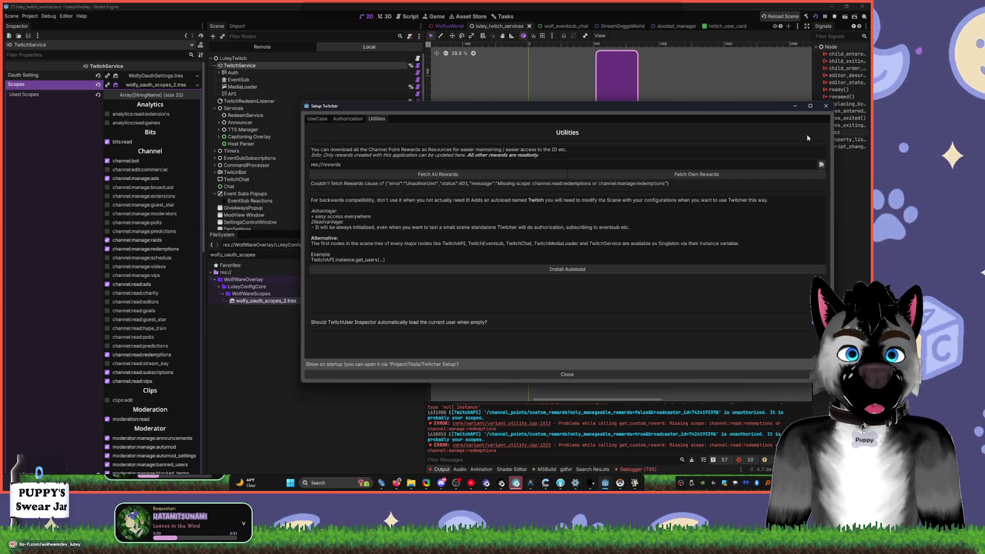
{"action": "left_click", "coordinate": [825, 106]}
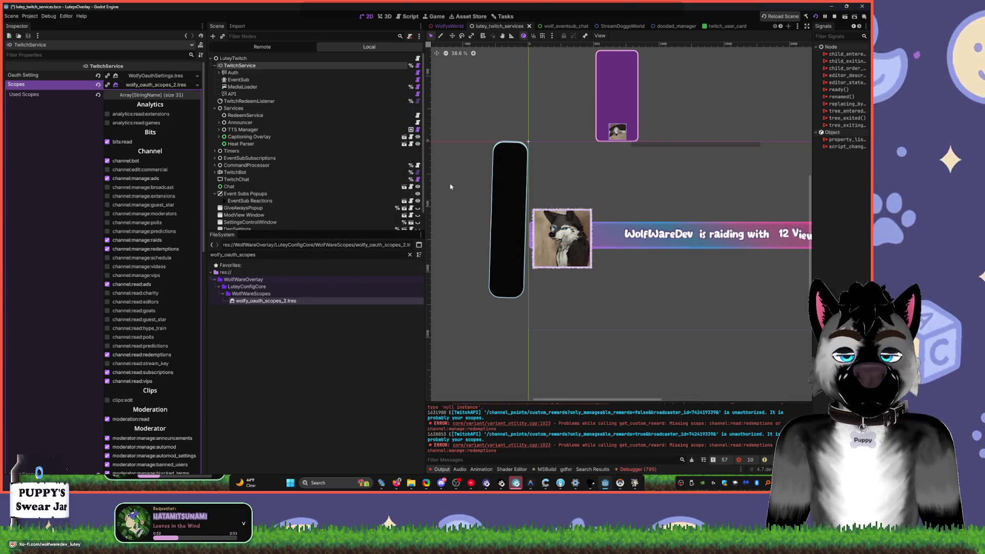
{"action": "right_click", "coordinate": [293, 301]}
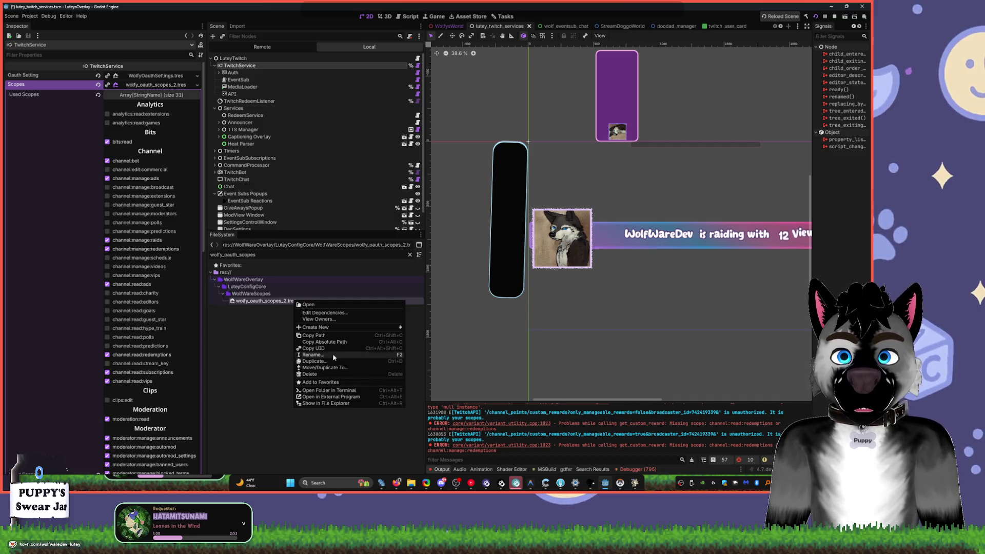
{"action": "left_click", "coordinate": [334, 403]}
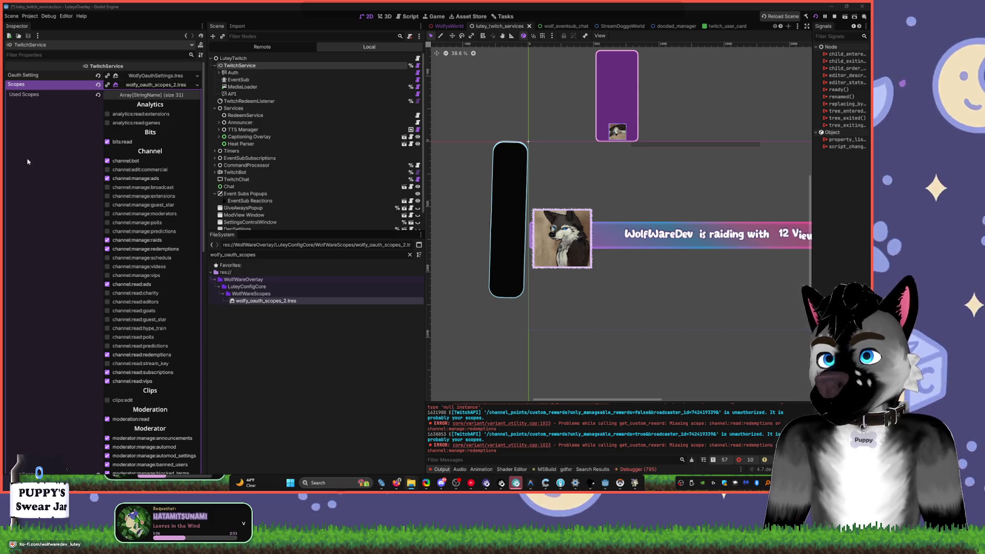
{"action": "left_click", "coordinate": [31, 17]}
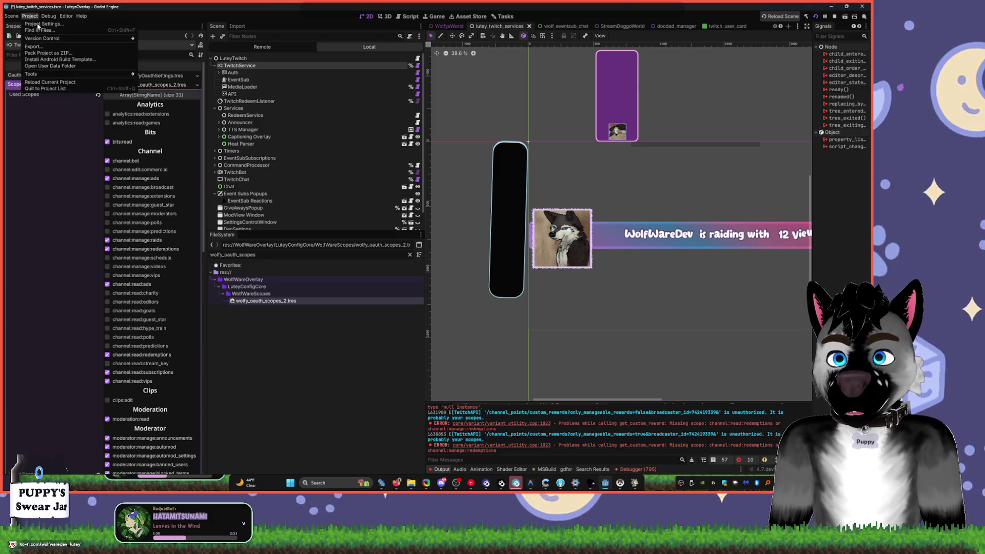
{"action": "left_click", "coordinate": [38, 26]}
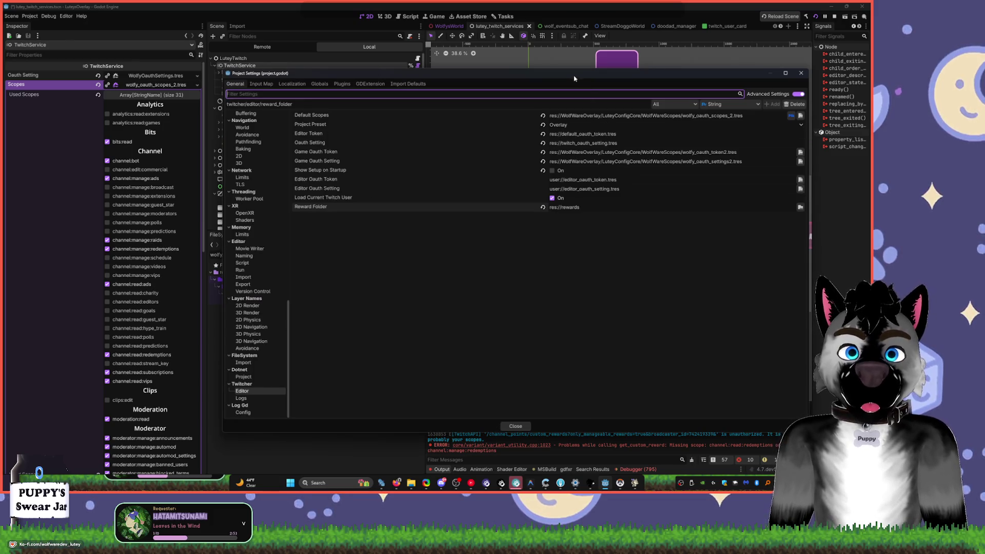
{"action": "key", "text": "Escape"}
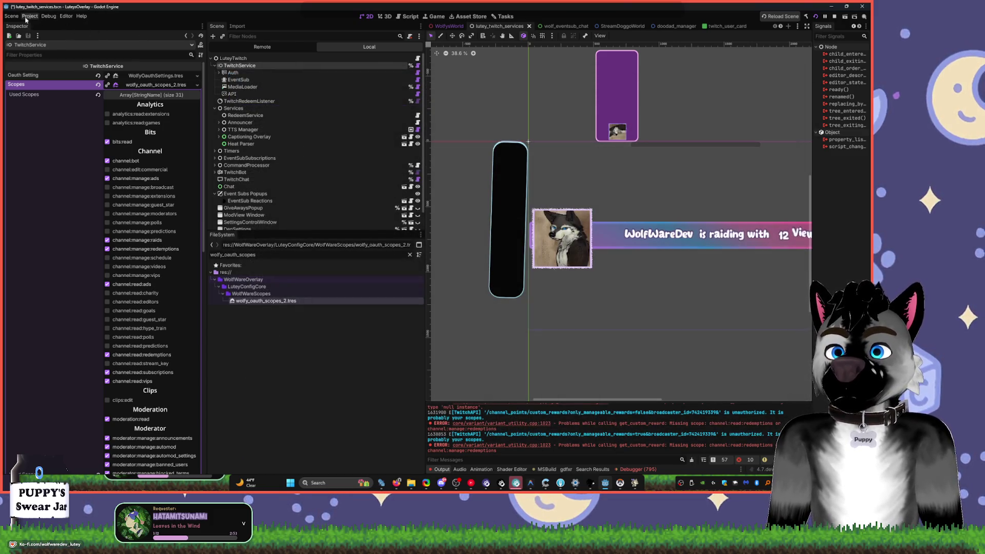
{"action": "left_click", "coordinate": [31, 16]}
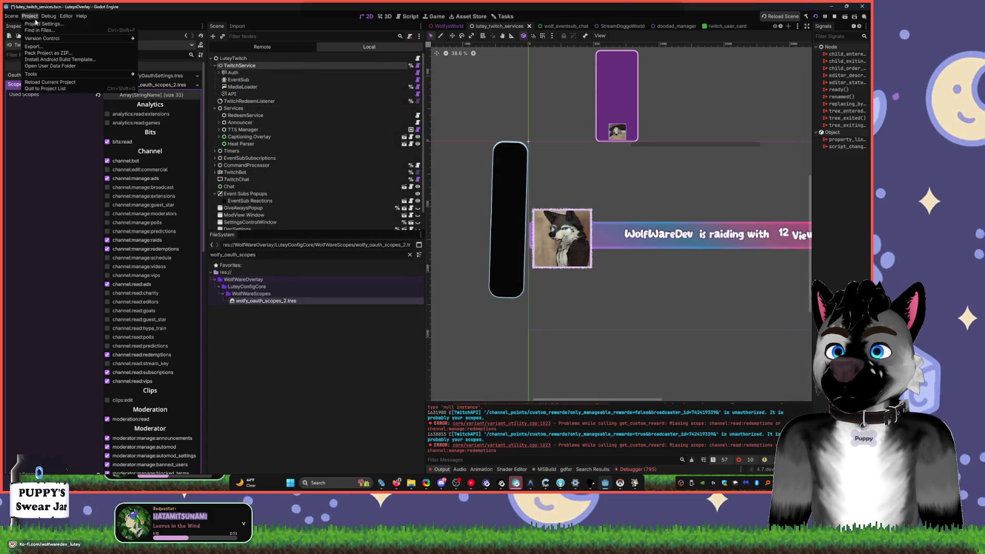
{"action": "left_click", "coordinate": [79, 66]}
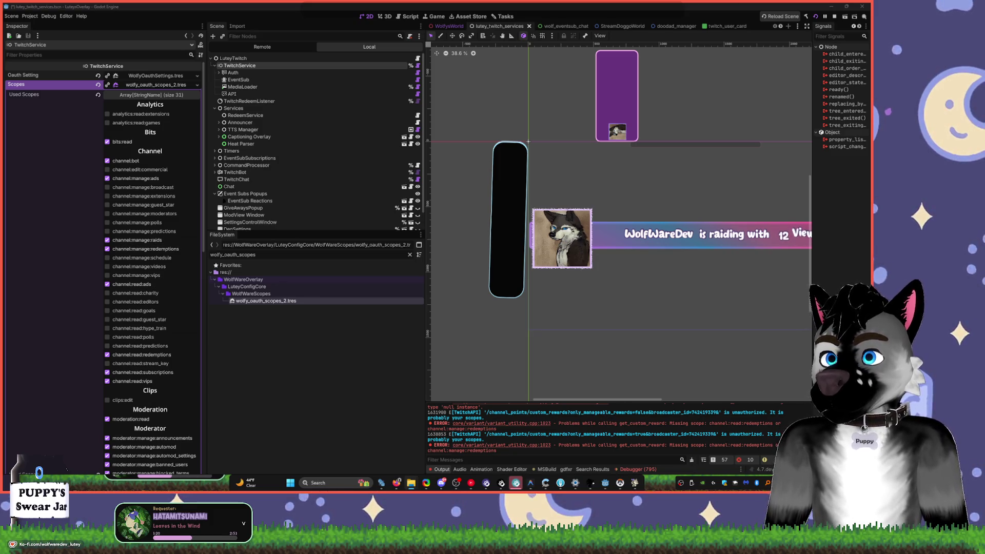
- Clear the FileSystem filter text and collapse the TwitchService Scopes list
{"action": "double_click", "coordinate": [235, 255]}
{"action": "type", "text": "ed"}
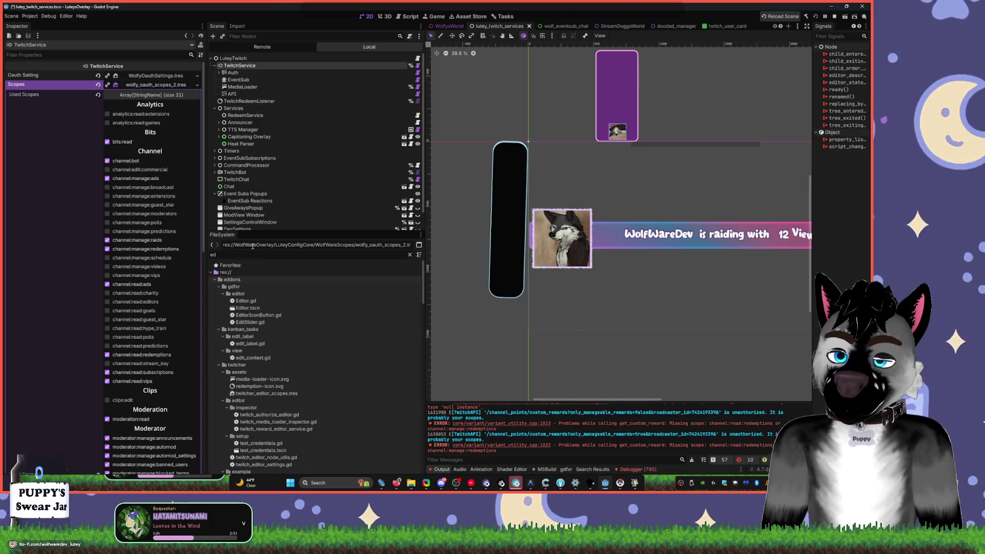
{"action": "type", "text": "ito"}
{"action": "key", "text": "BackSpace"}
{"action": "key", "text": "BackSpace"}
{"action": "key", "text": "BackSpace"}
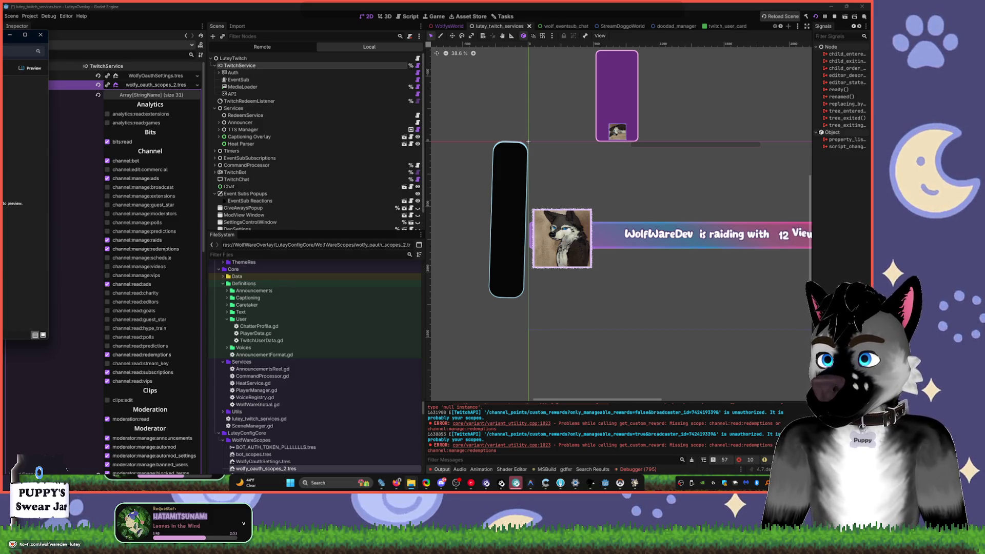
{"action": "left_click", "coordinate": [164, 87]}
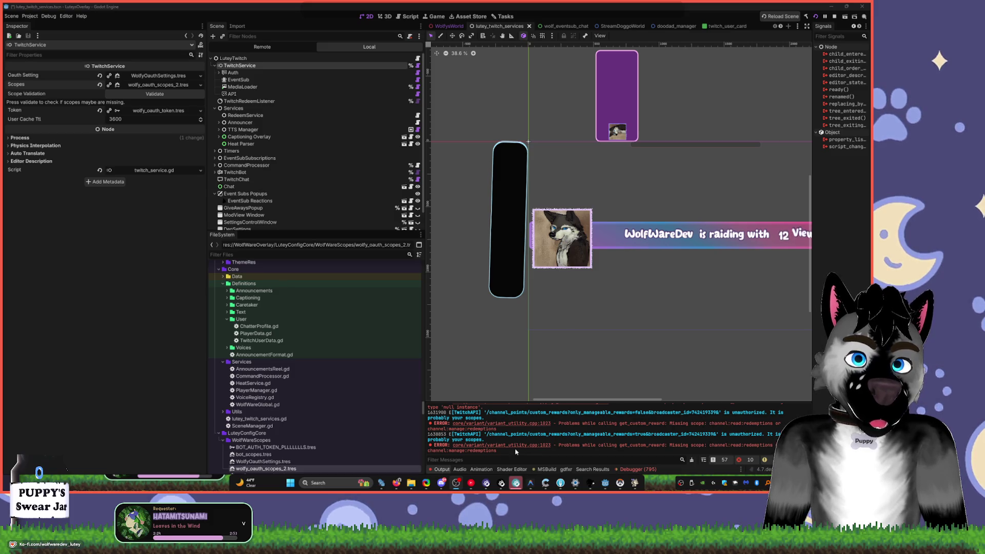
- Inspect the Twitcher Editor Token path res://default_oauth_token.tres, then close Project Settings
{"action": "left_click", "coordinate": [30, 16]}
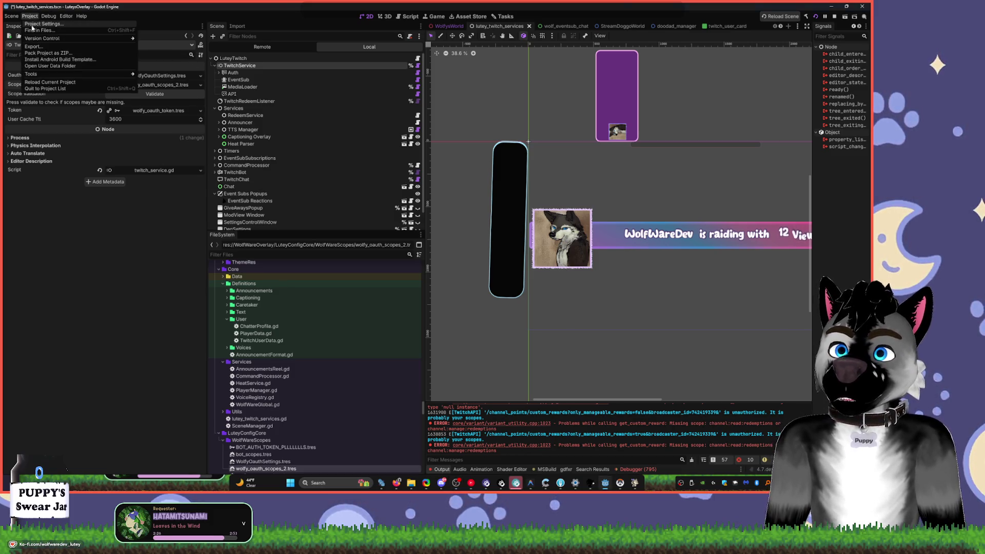
{"action": "left_click", "coordinate": [44, 22]}
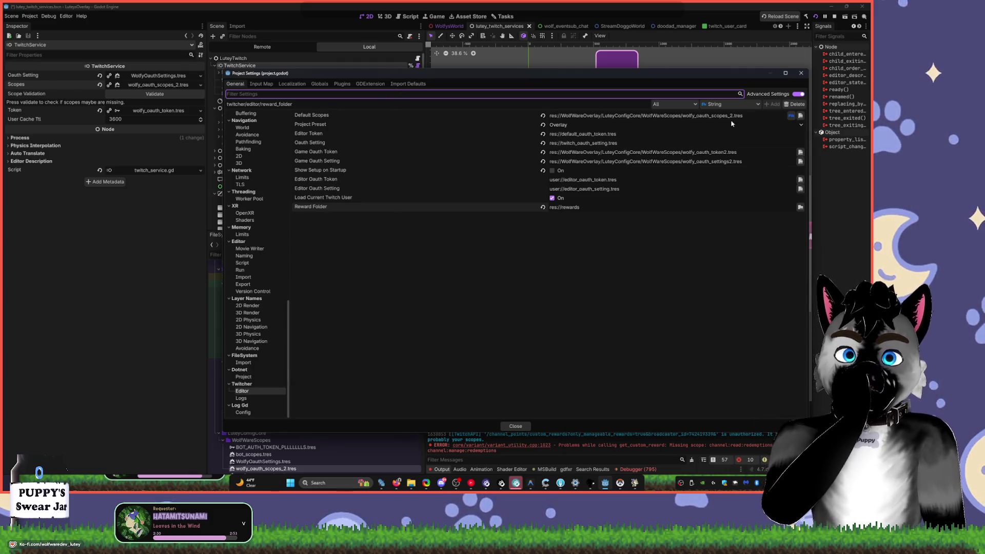
{"action": "left_click", "coordinate": [306, 134]}
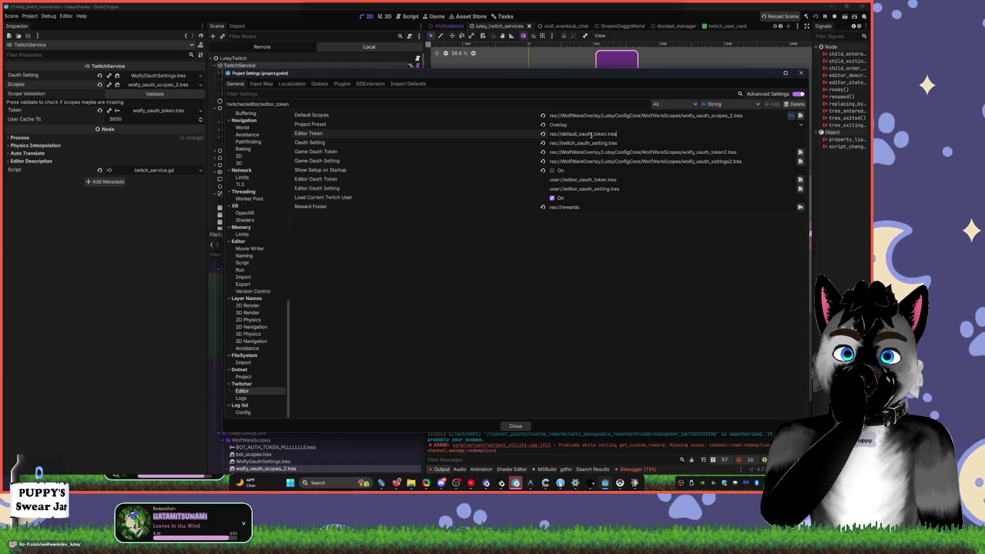
{"action": "left_click_drag", "start_coordinate": [624, 134], "coordinate": [524, 133]}
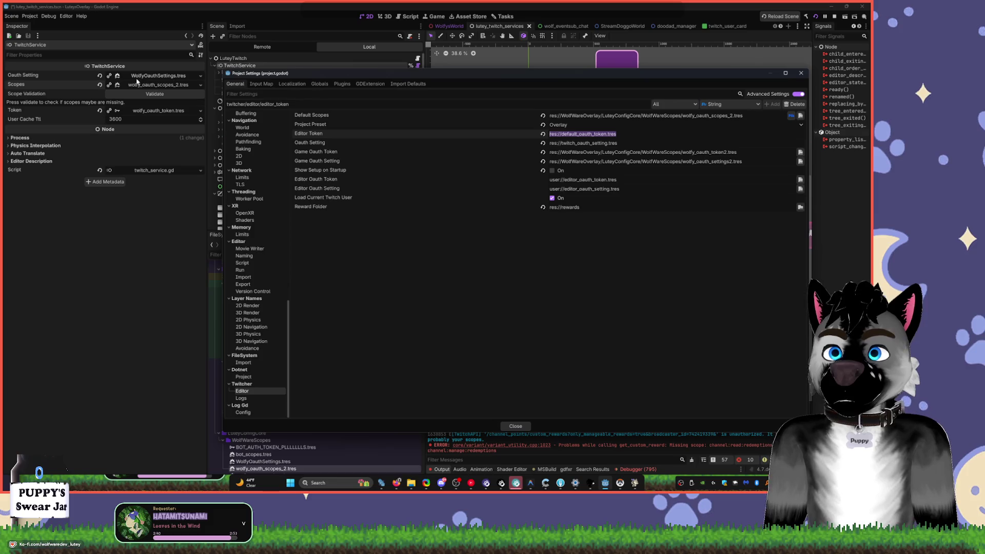
{"action": "left_click", "coordinate": [159, 87]}
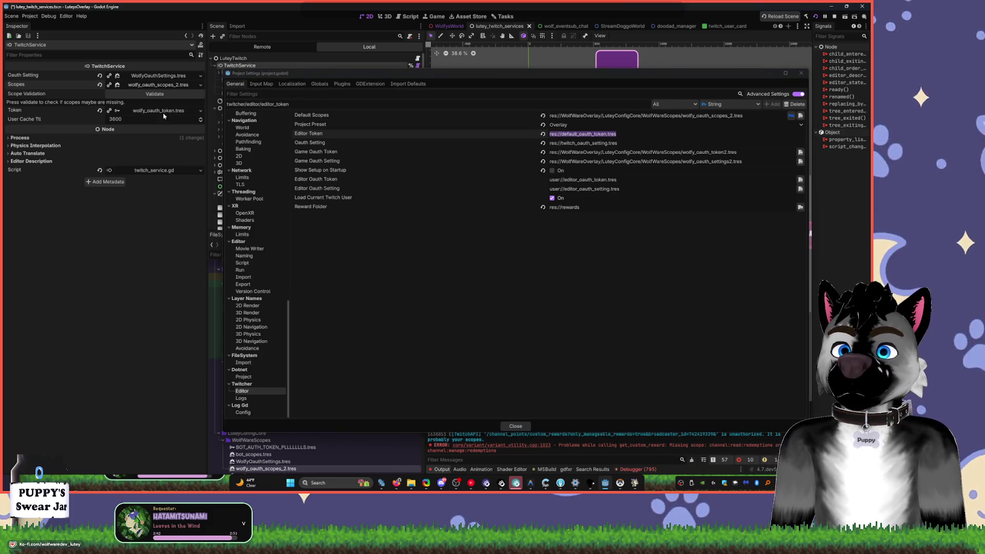
{"action": "left_click", "coordinate": [802, 75]}
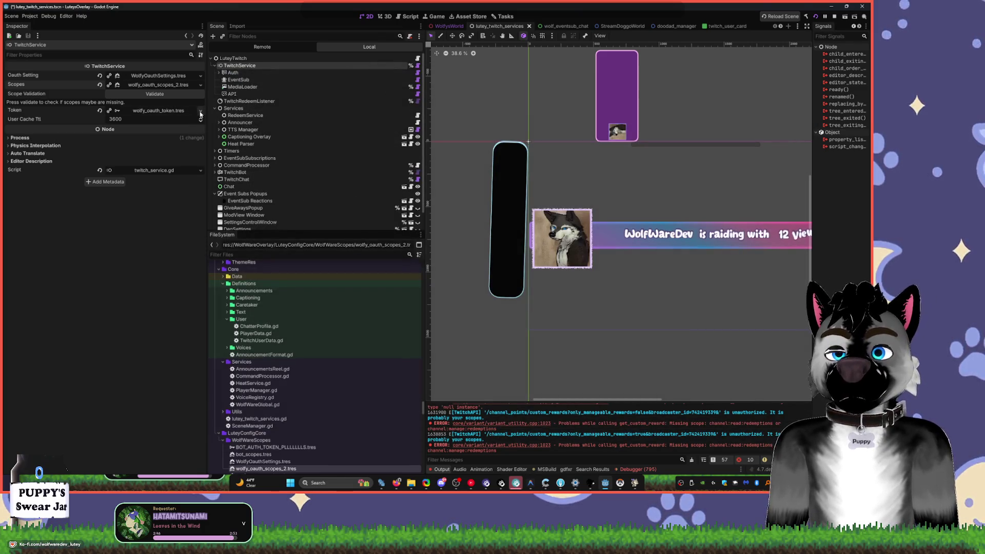
- Reveal the Token resource's wolfy_oauth_token.tres in the FileSystem and copy its path
{"action": "left_click", "coordinate": [158, 110]}
{"action": "left_click", "coordinate": [198, 111]}
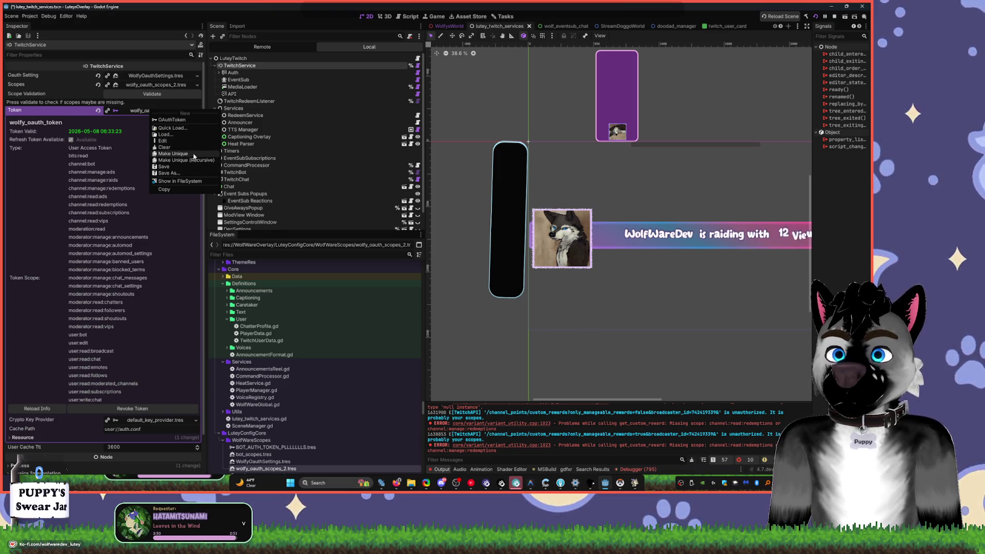
{"action": "left_click", "coordinate": [178, 181]}
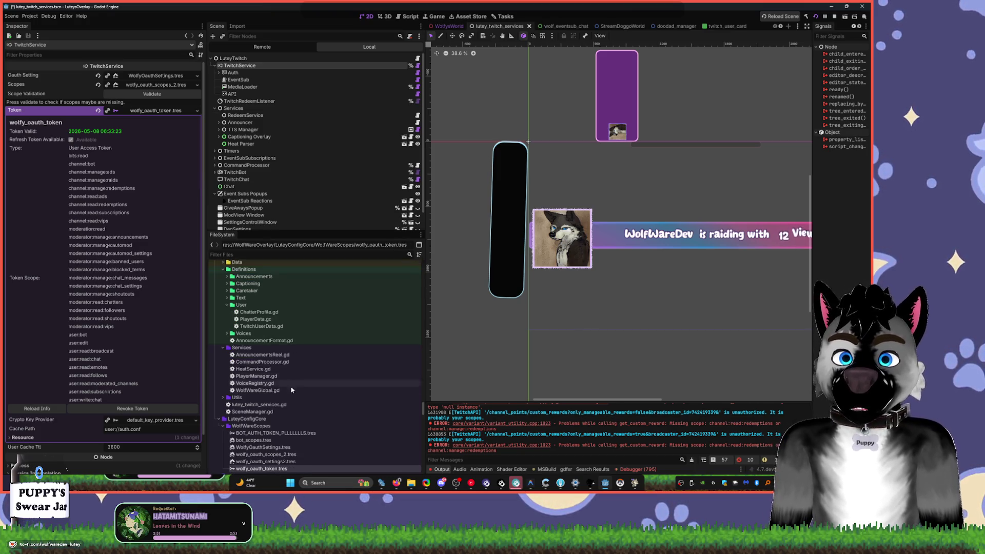
{"action": "right_click", "coordinate": [261, 468]}
{"action": "left_click", "coordinate": [314, 403]}
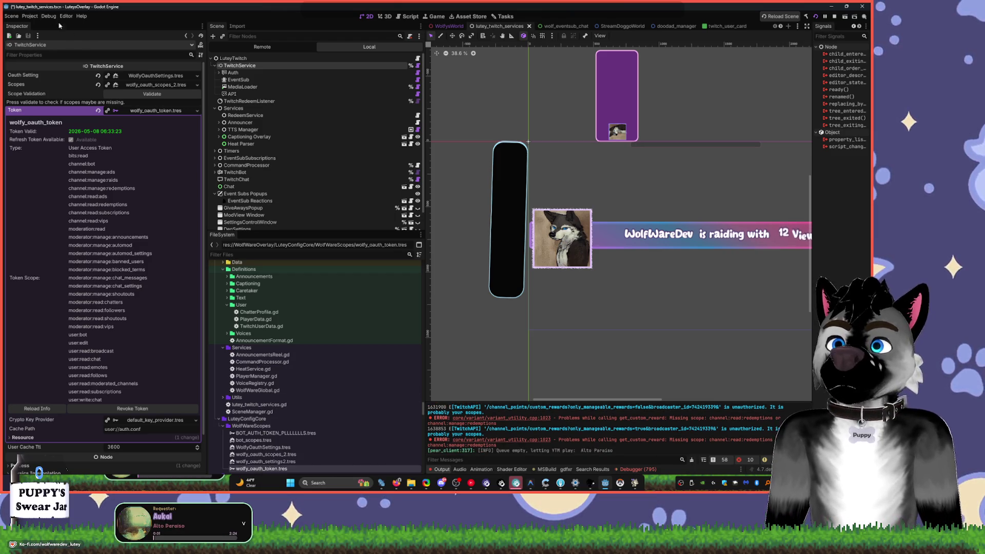
- Launch the Setup Twitcher wizard from the Project tools menu
{"action": "left_click", "coordinate": [30, 16]}
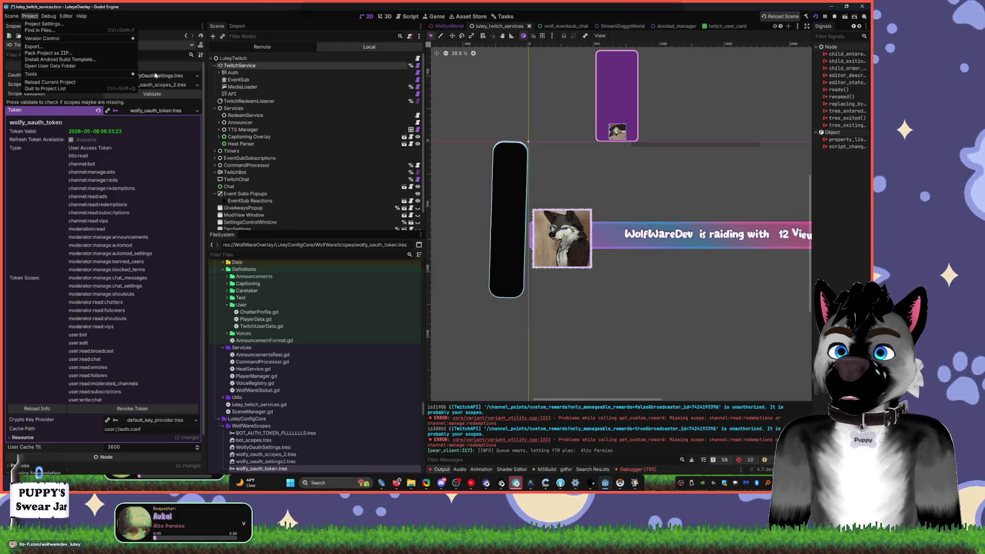
{"action": "mouse_move", "coordinate": [128, 74]}
{"action": "left_click", "coordinate": [169, 108]}
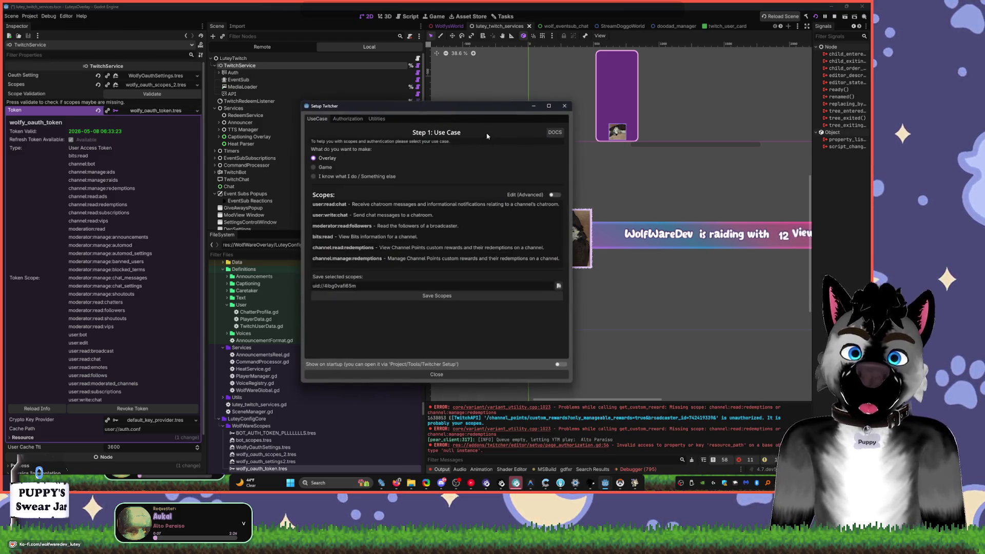
- Move the Setup Twitcher window aside, check its Utilities page, and return to Use Case
{"action": "left_click_drag", "start_coordinate": [302, 106], "coordinate": [382, 126]}
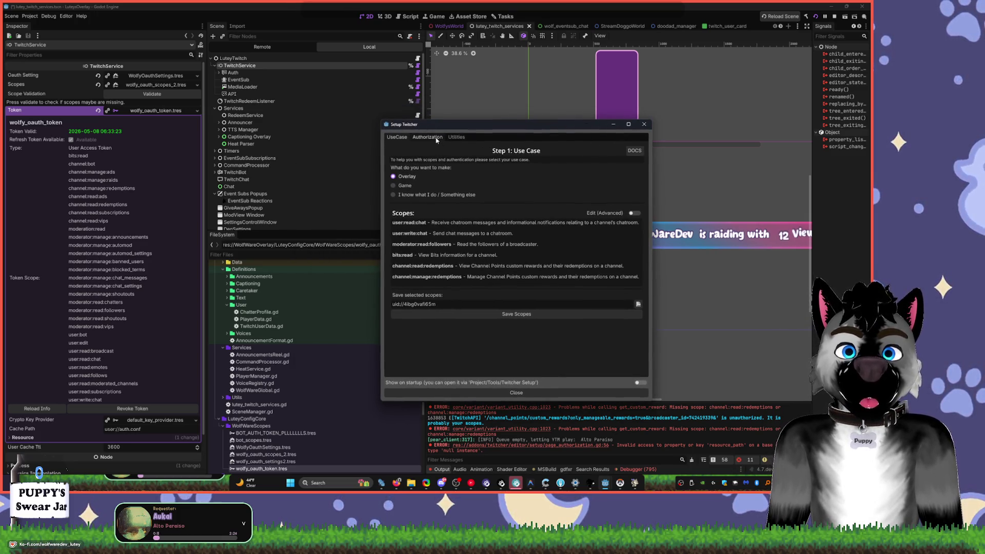
{"action": "left_click", "coordinate": [456, 137]}
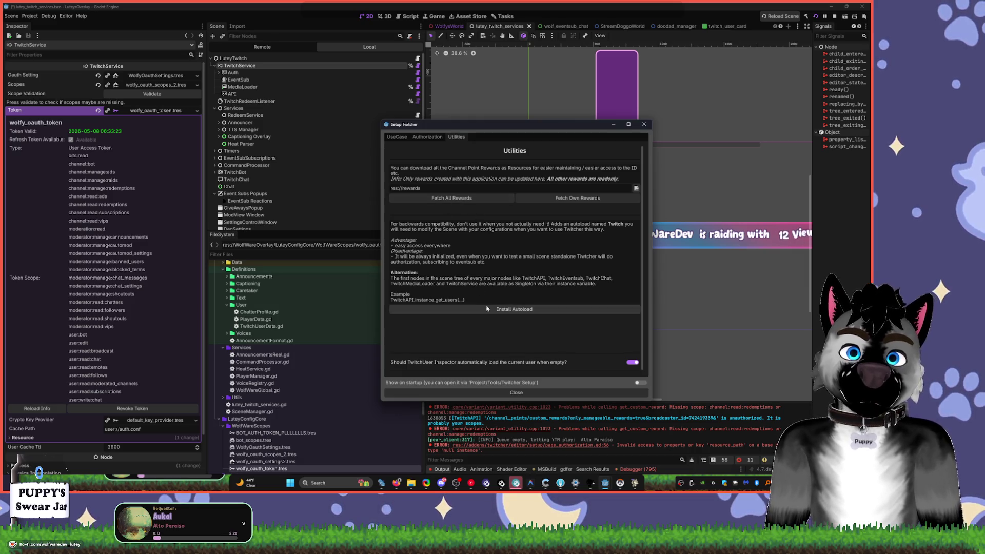
{"action": "left_click", "coordinate": [397, 136]}
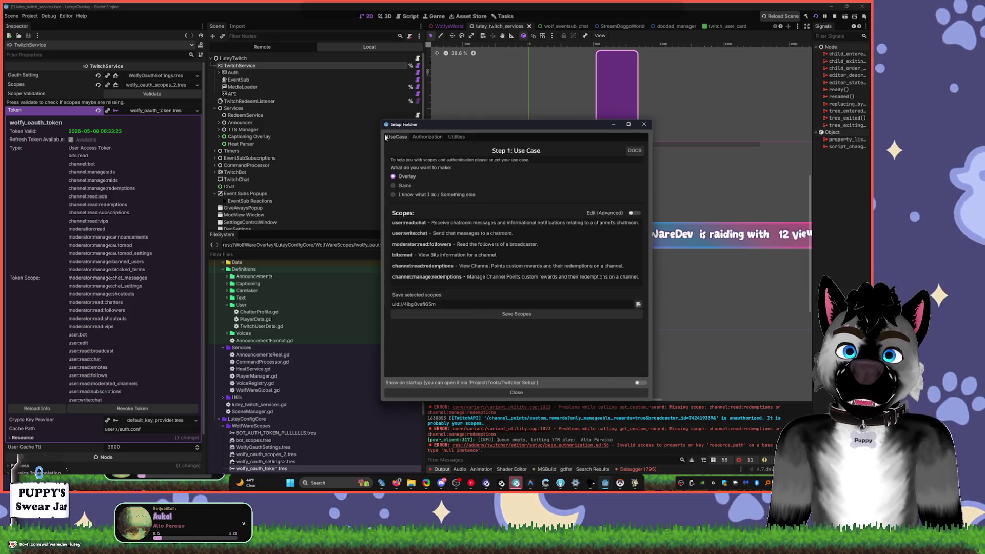
{"action": "left_click", "coordinate": [30, 16]}
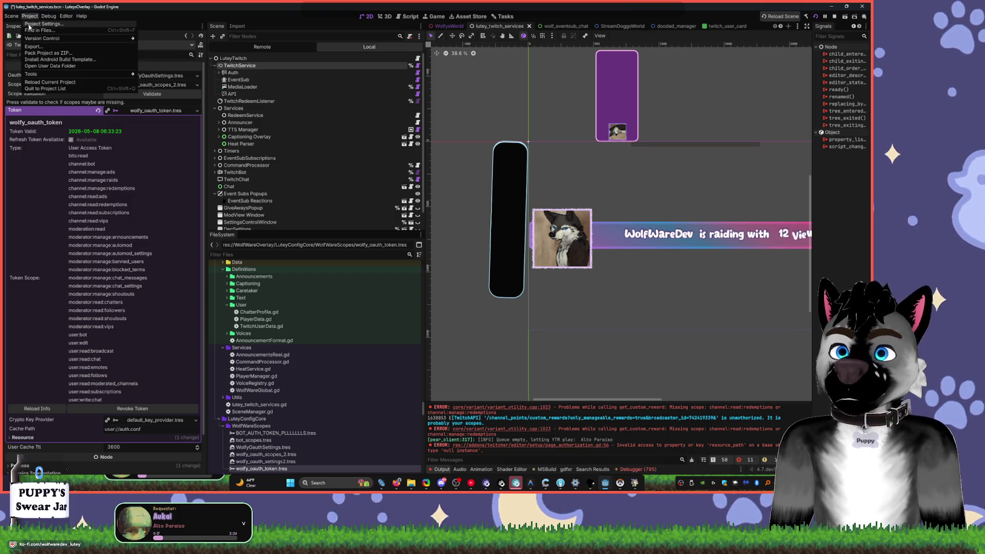
- Replace Twitcher's Editor Token path with the wolfy_oauth_token.tres path in Project Settings
{"action": "left_click", "coordinate": [32, 26]}
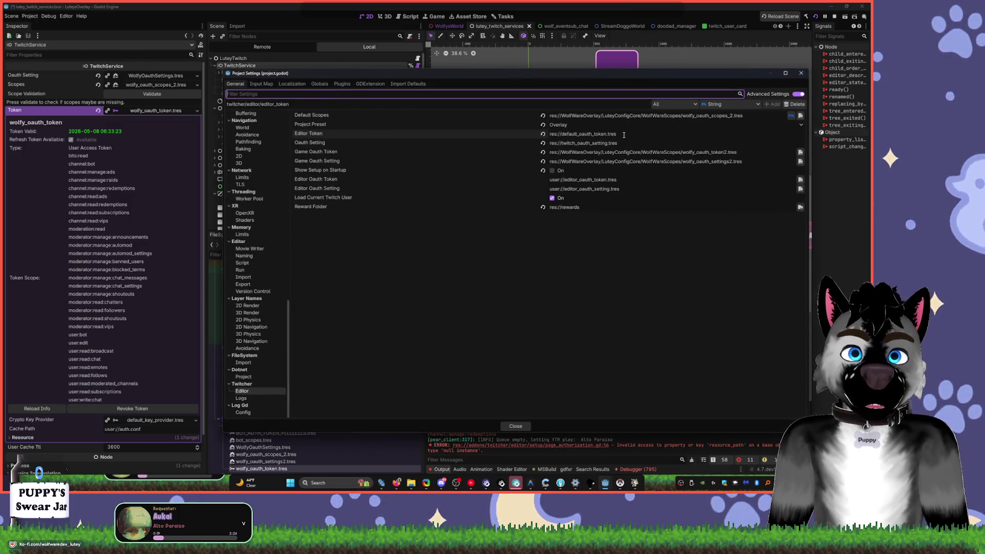
{"action": "left_click_drag", "start_coordinate": [630, 133], "coordinate": [530, 133]}
{"action": "key", "text": "ctrl+v"}
{"action": "key", "text": "Return"}
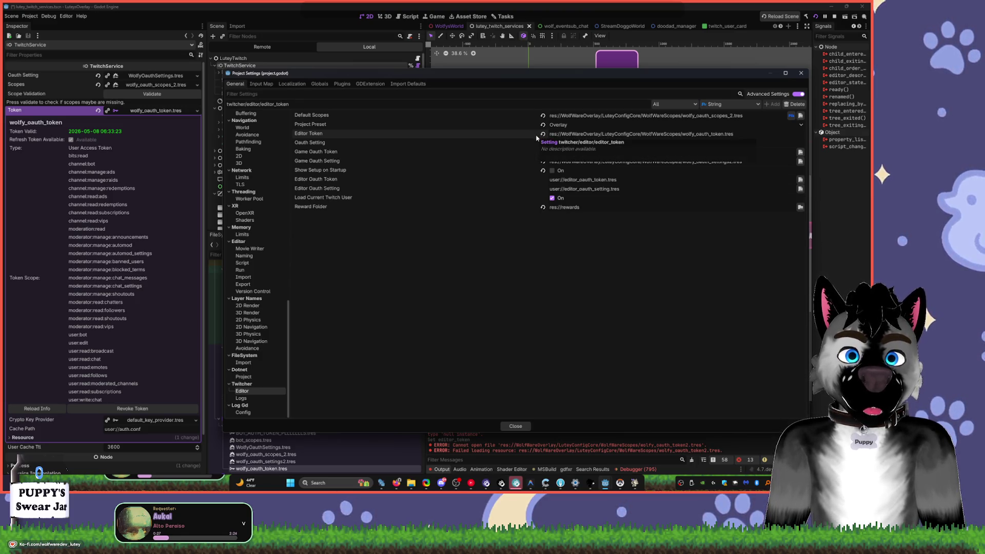
{"action": "key", "text": "ctrl+z"}
{"action": "key", "text": "ctrl+v"}
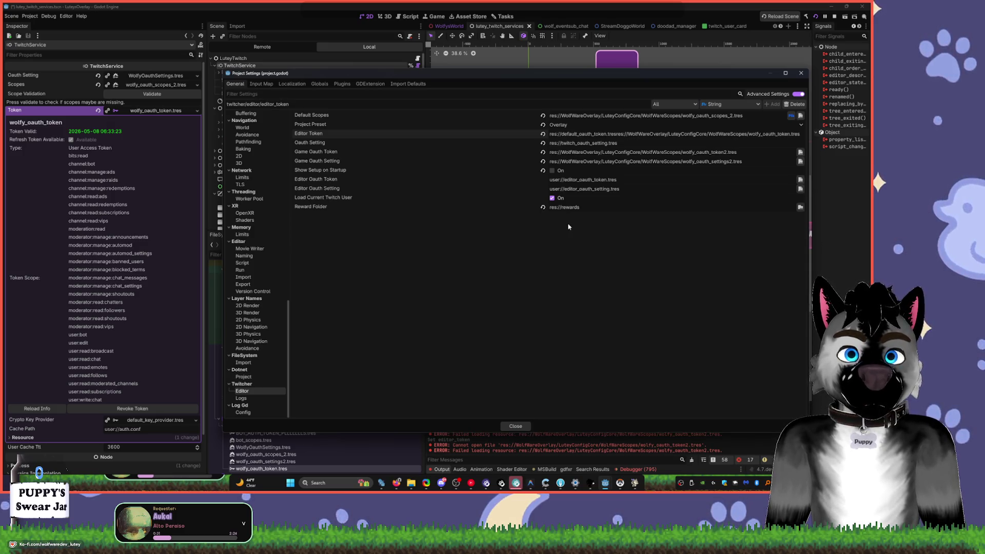
{"action": "key", "text": "ctrl+a"}
{"action": "key", "text": "ctrl+v"}
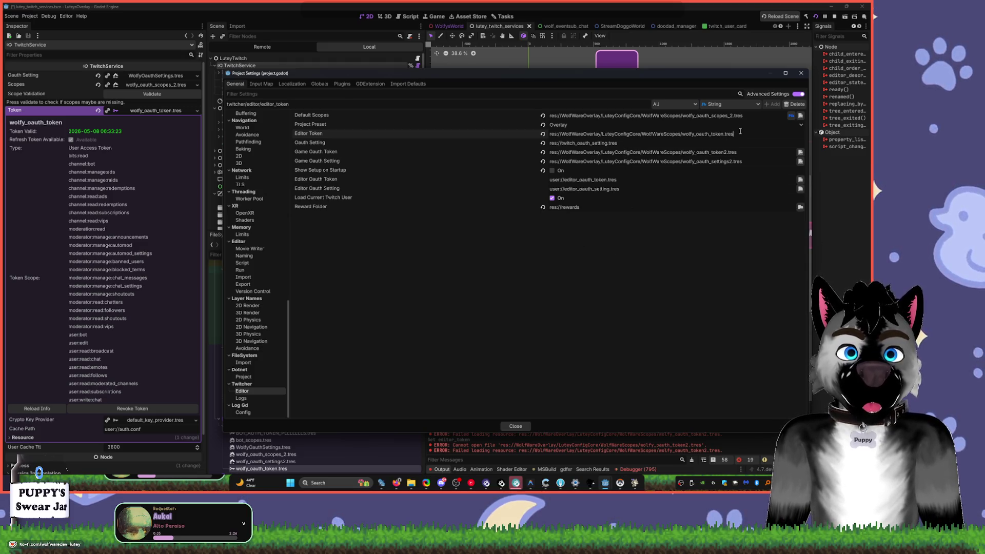
{"action": "key", "text": "ctrl+a"}
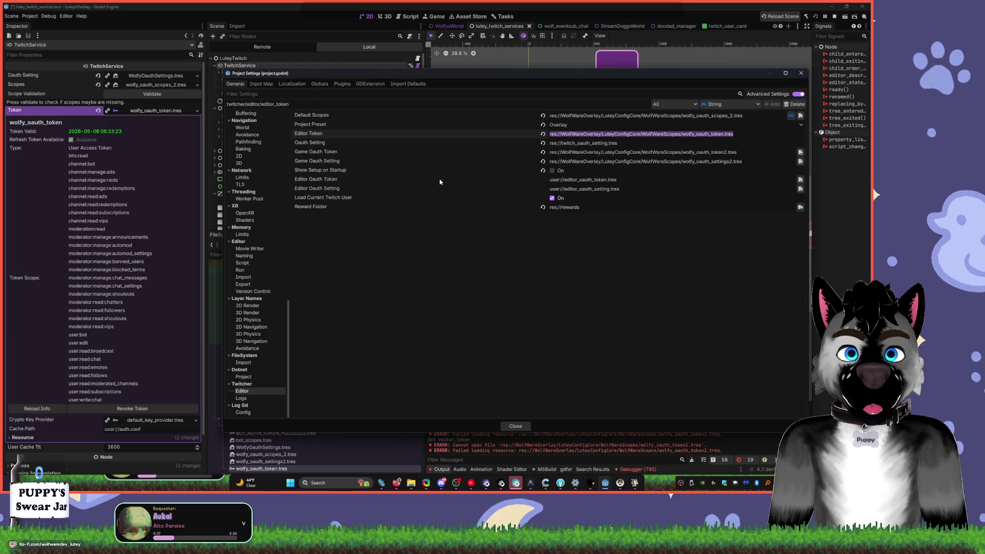
{"action": "left_click", "coordinate": [621, 307]}
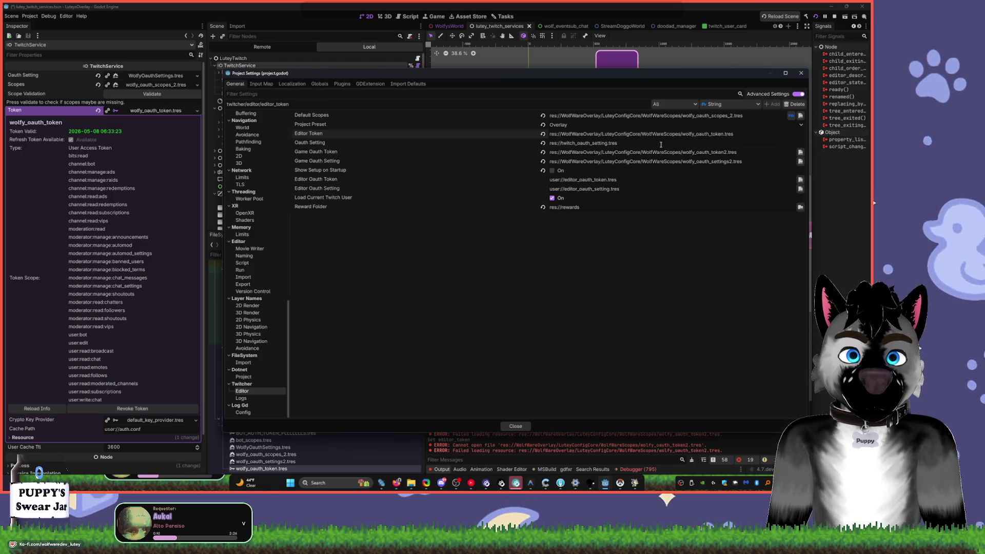
- Set Oauth Setting to the wolfy_oauth_settings2.tres path and close Project Settings
{"action": "left_click_drag", "start_coordinate": [744, 162], "coordinate": [530, 159]}
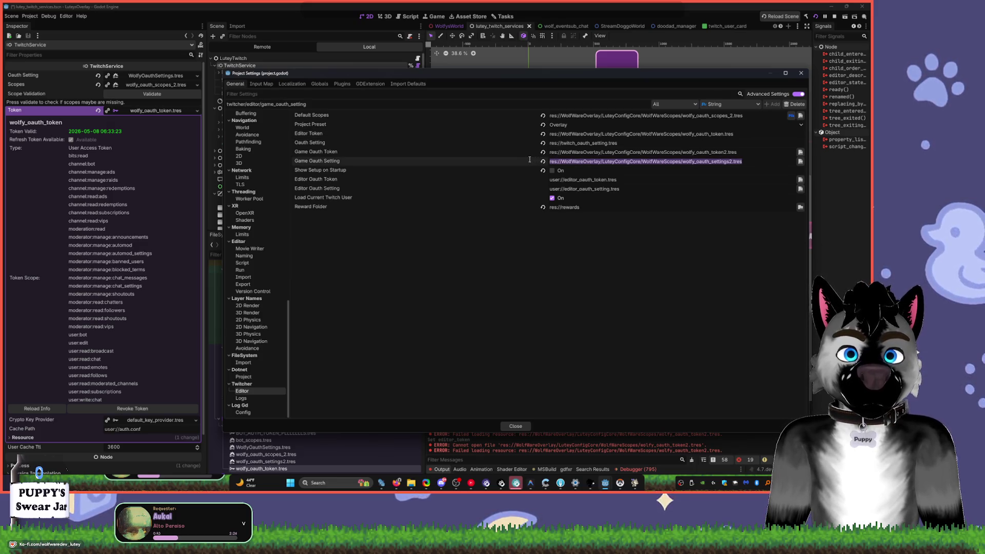
{"action": "left_click_drag", "start_coordinate": [631, 143], "coordinate": [516, 148]}
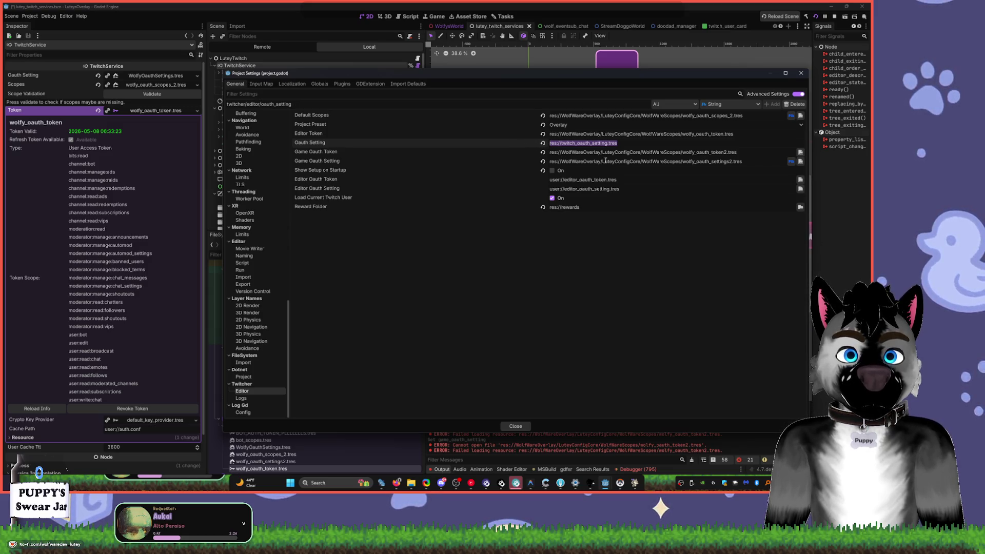
{"action": "type", "text": "res://WolfWareOverlay/LuteyConfigCore/WolfWareScopes/wolfy_oauth_settings2.tres"}
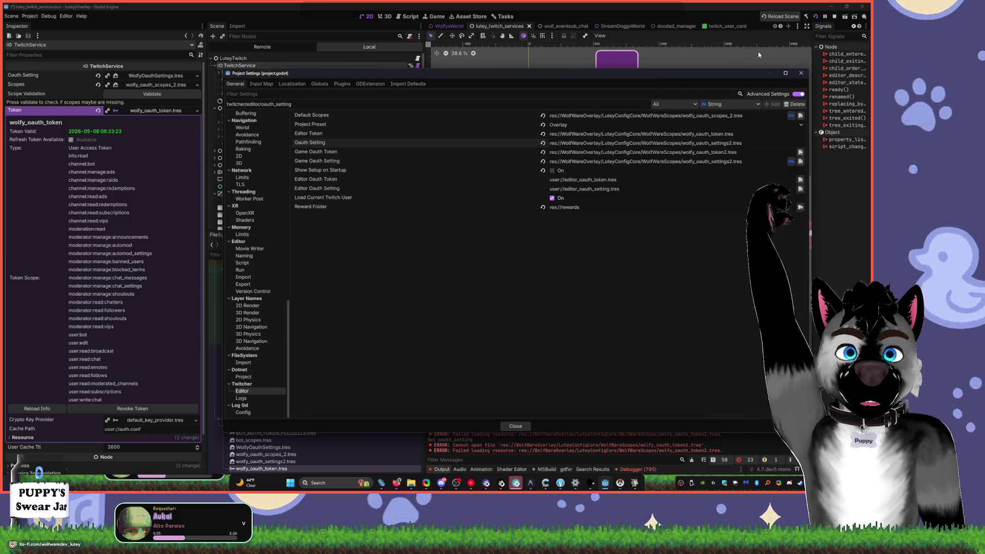
{"action": "left_click", "coordinate": [802, 73]}
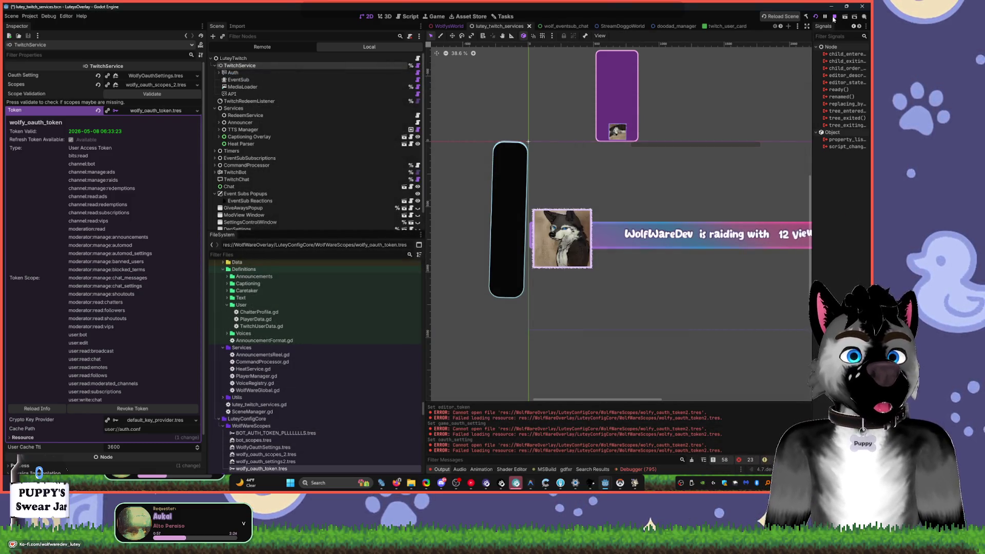
- Stop the running game, clear the Output log, and run the project again
{"action": "left_click", "coordinate": [834, 17]}
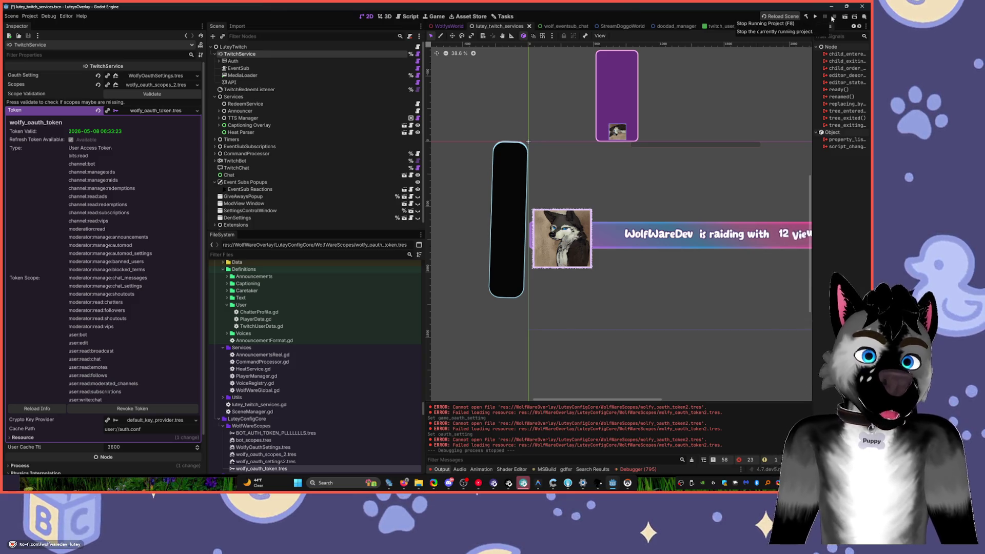
{"action": "left_click", "coordinate": [692, 460]}
{"action": "left_click", "coordinate": [815, 17]}
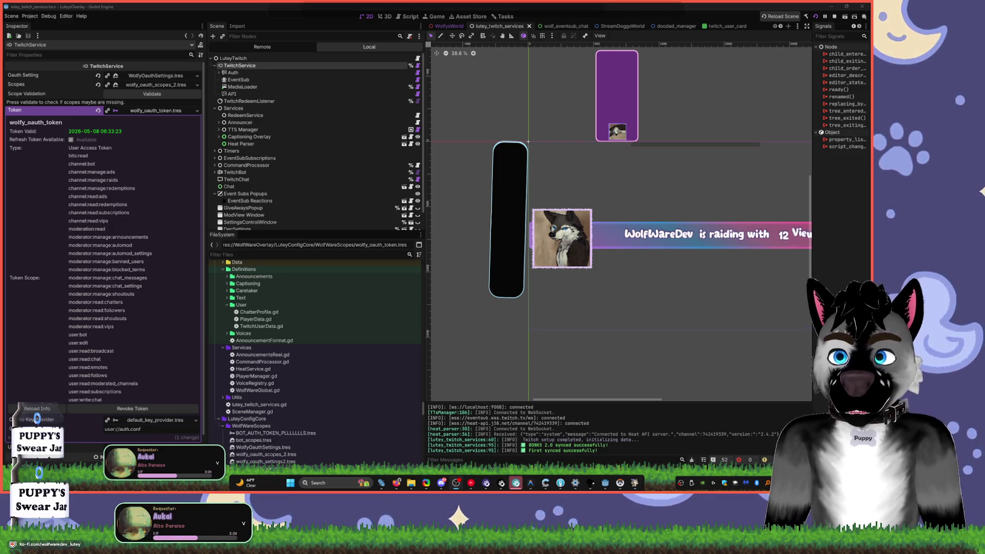
- Reopen Project Settings from the Project menu and close it again
{"action": "left_click", "coordinate": [32, 16]}
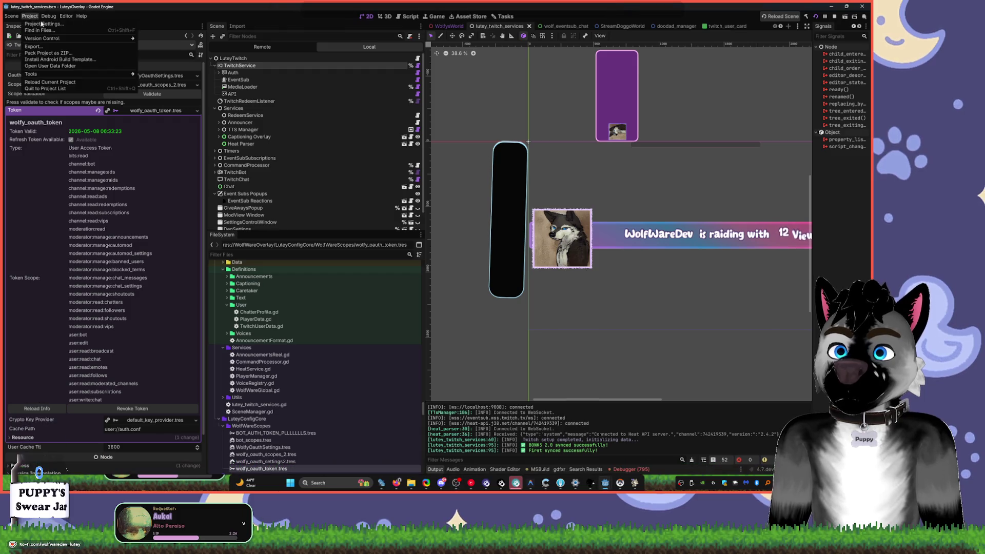
{"action": "left_click", "coordinate": [41, 25]}
{"action": "left_click", "coordinate": [801, 73]}
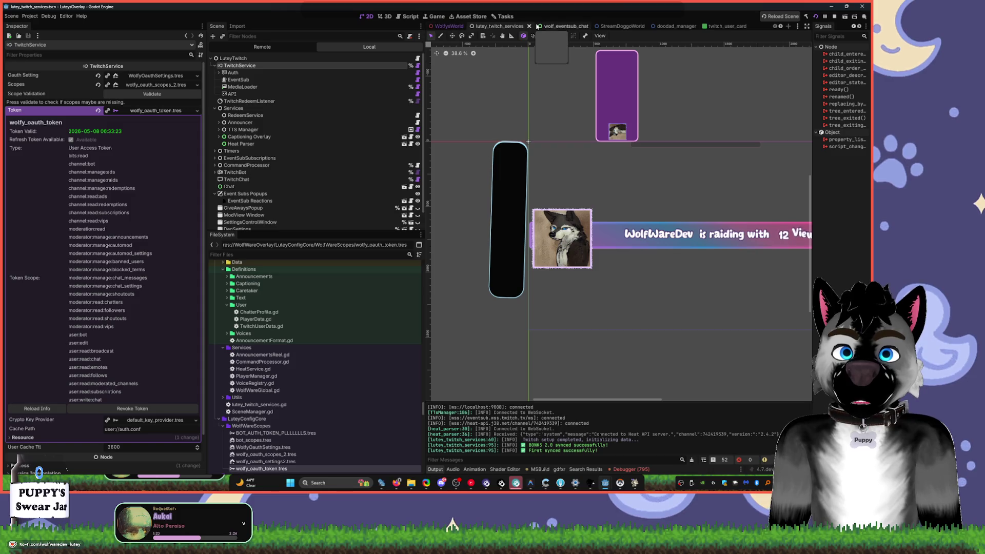
{"action": "left_click", "coordinate": [30, 16]}
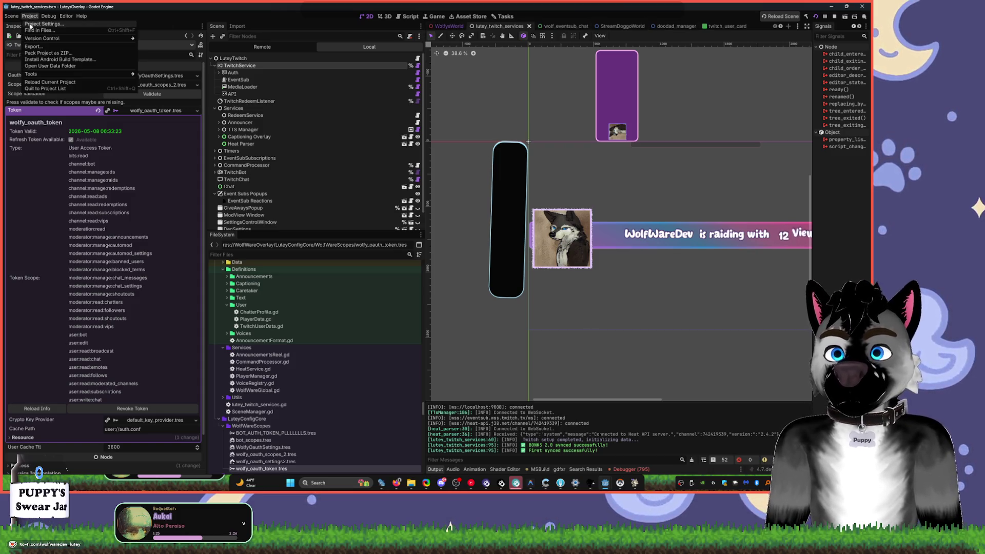
- Fetch the channel's own rewards from the Twitcher Utilities page, then close the setup dialog
{"action": "mouse_move", "coordinate": [621, 470]}
{"action": "left_click", "coordinate": [641, 443]}
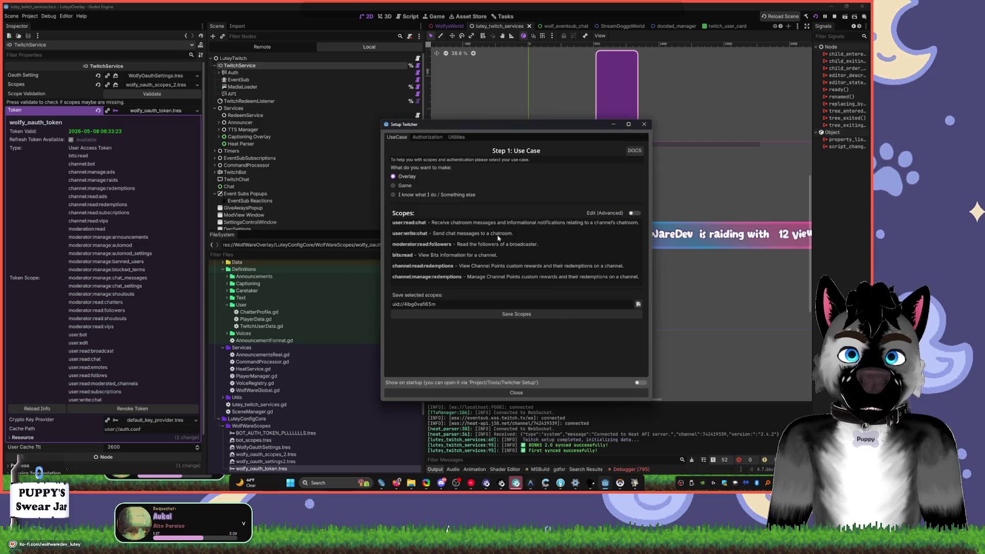
{"action": "left_click", "coordinate": [456, 137]}
{"action": "left_click", "coordinate": [580, 198]}
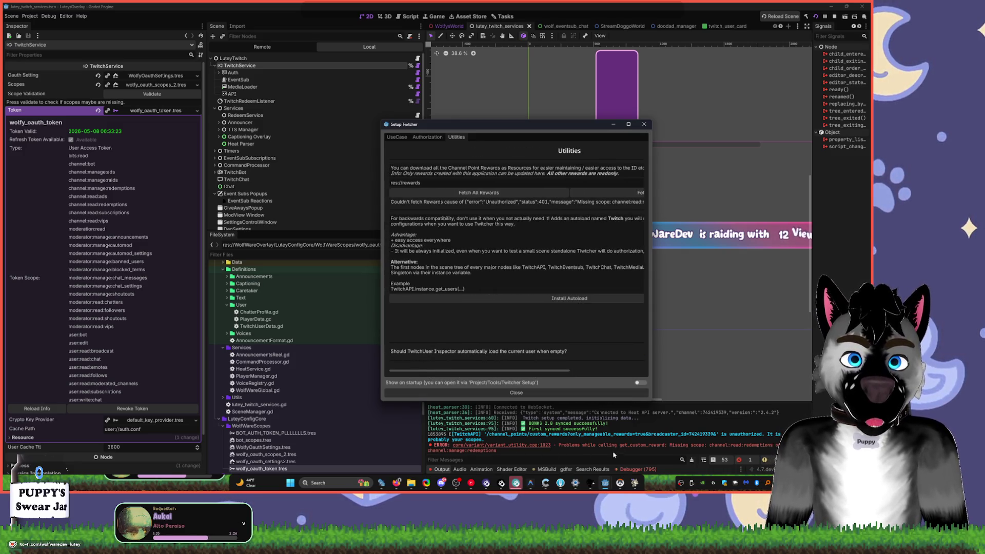
{"action": "left_click", "coordinate": [516, 393]}
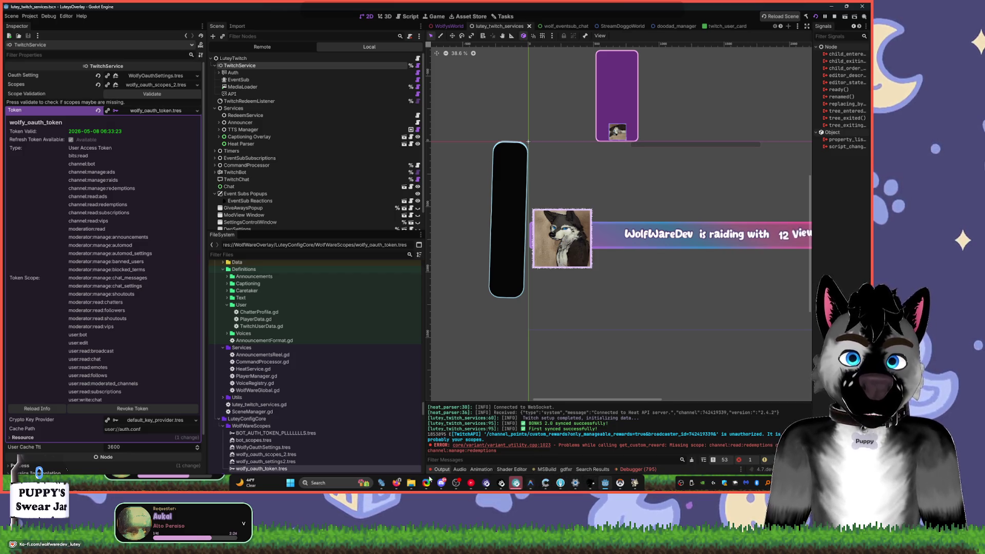
- Open Project Settings to review Twitcher's Default Scopes, Editor Token and Oauth Setting paths
{"action": "mouse_move", "coordinate": [416, 484]}
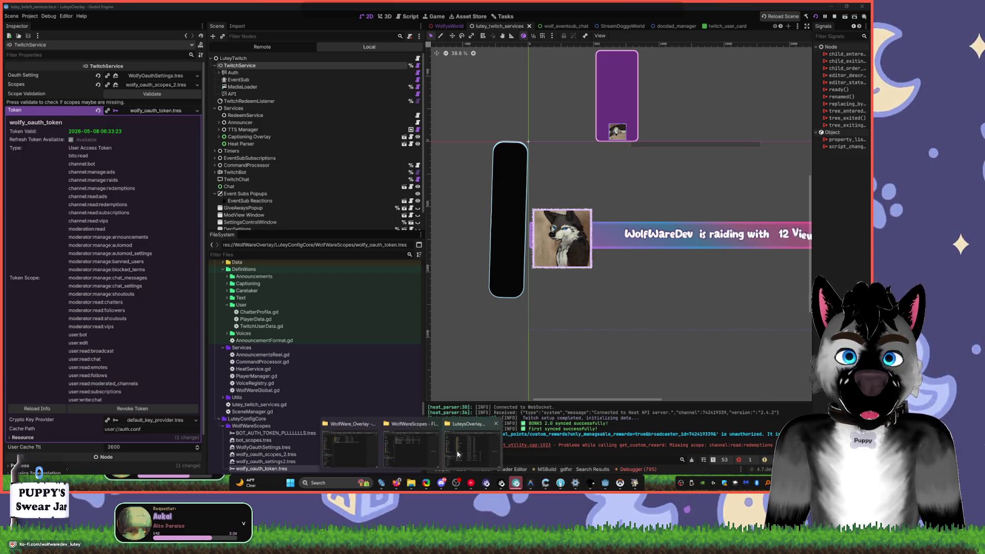
{"action": "mouse_move", "coordinate": [468, 450]}
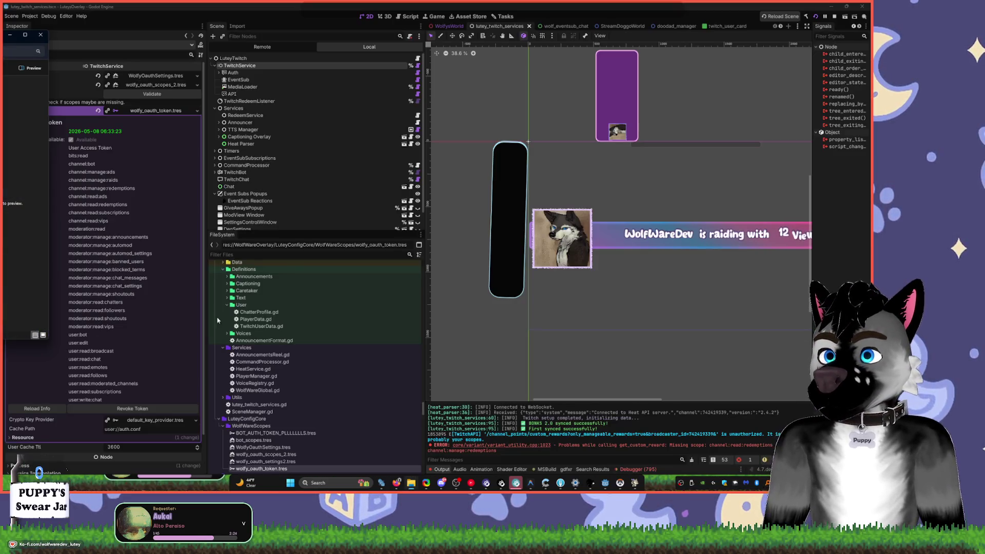
{"action": "left_click", "coordinate": [30, 16]}
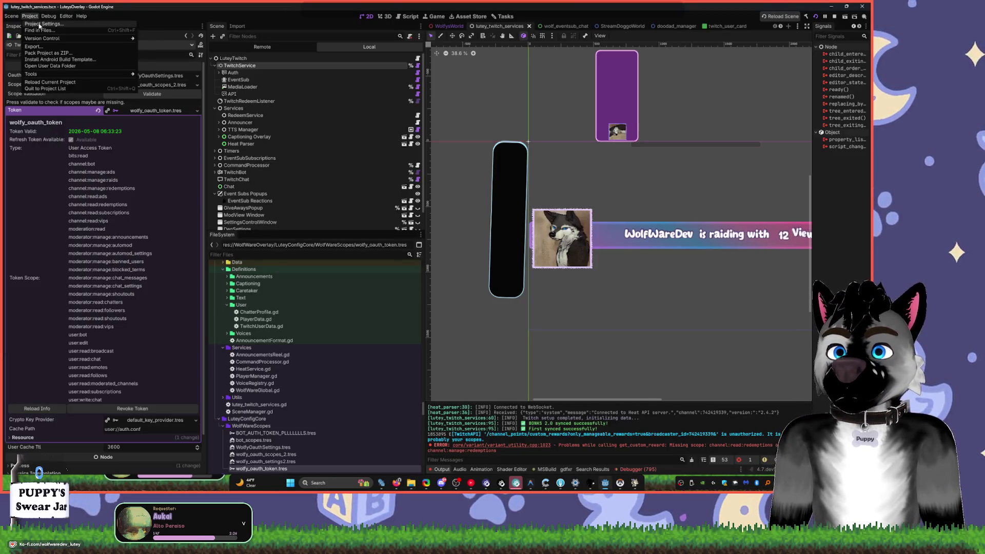
{"action": "left_click", "coordinate": [39, 24]}
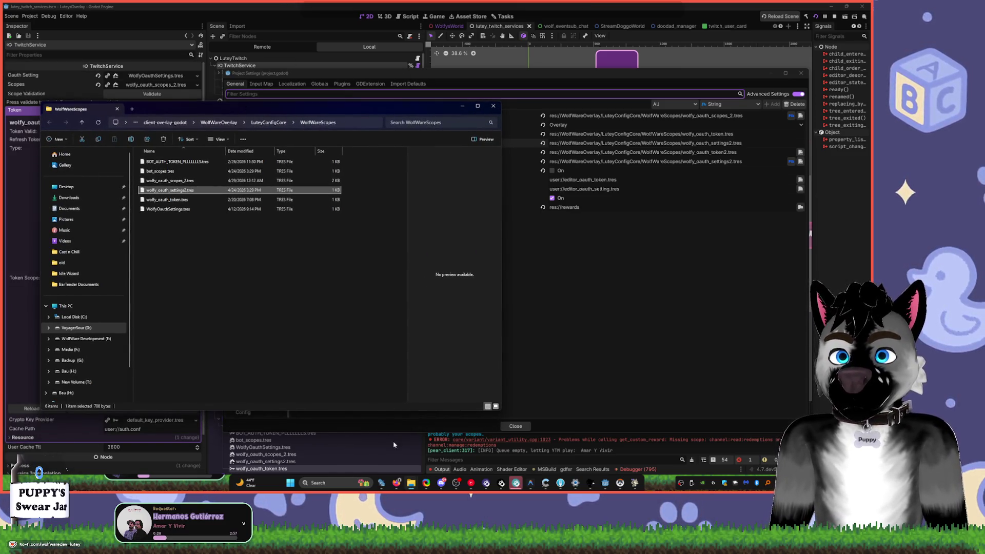
{"action": "mouse_move", "coordinate": [413, 484]}
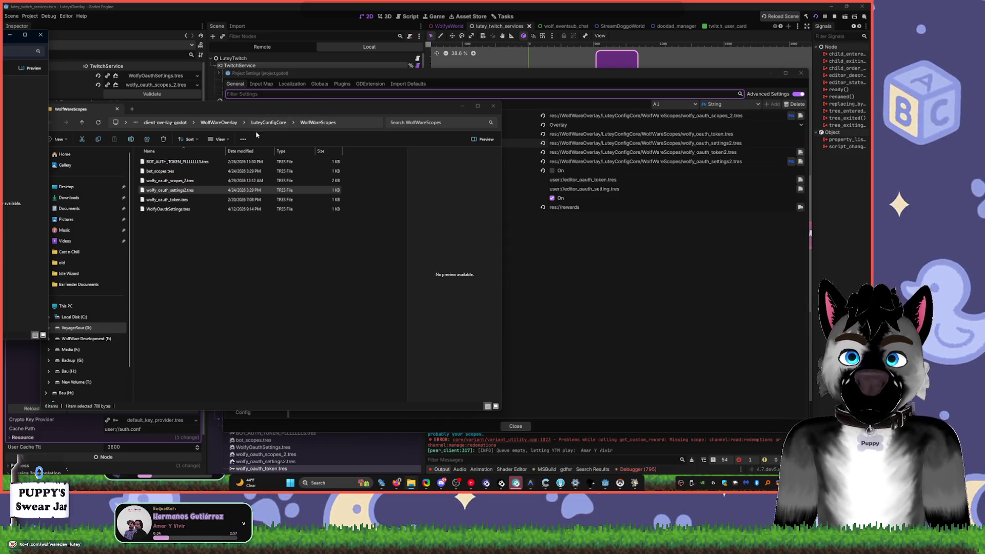
- Inspect wolfy_oauth_token.tres in the WolfWareScopes Explorer folder, then close Godot's Project Settings
{"action": "left_click", "coordinate": [703, 157]}
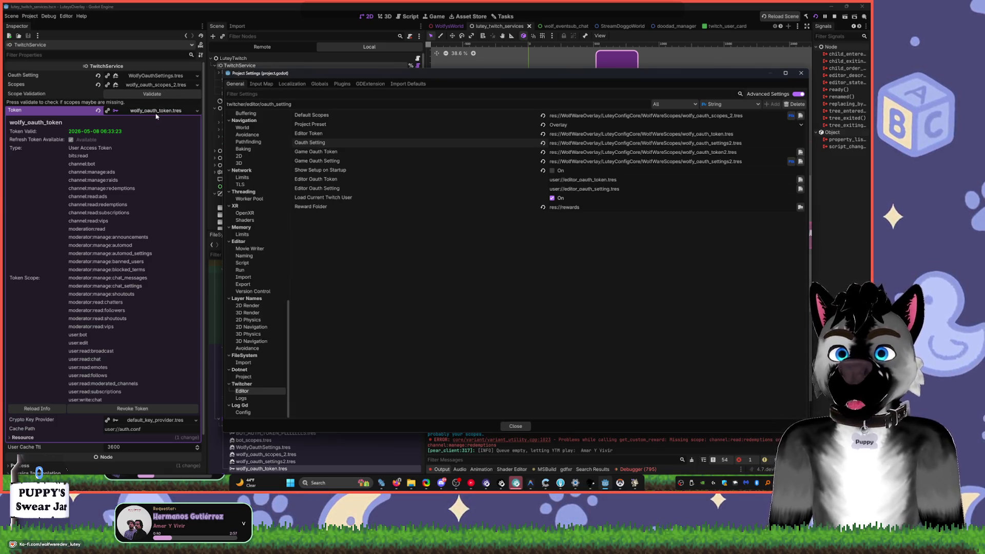
{"action": "key", "text": "alt+Tab"}
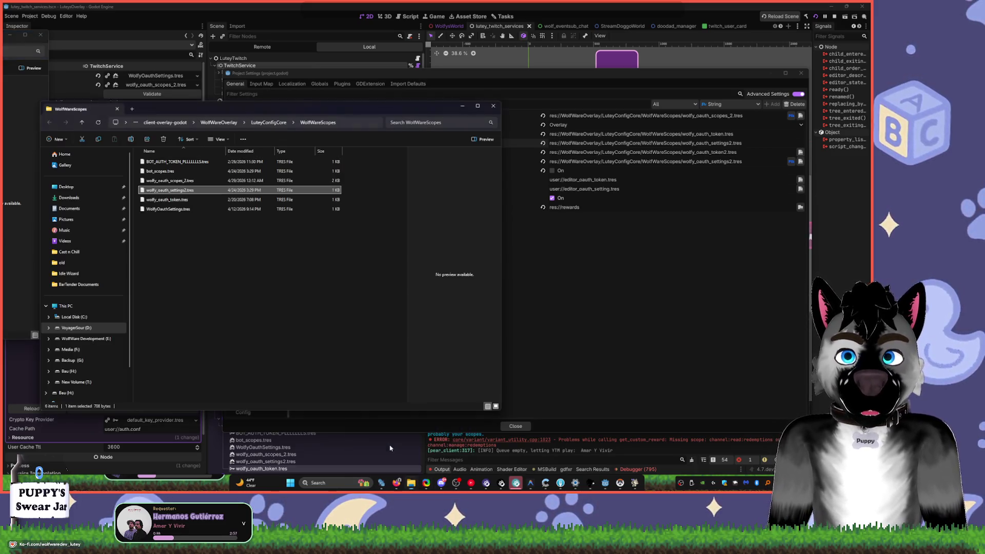
{"action": "left_click", "coordinate": [380, 430]}
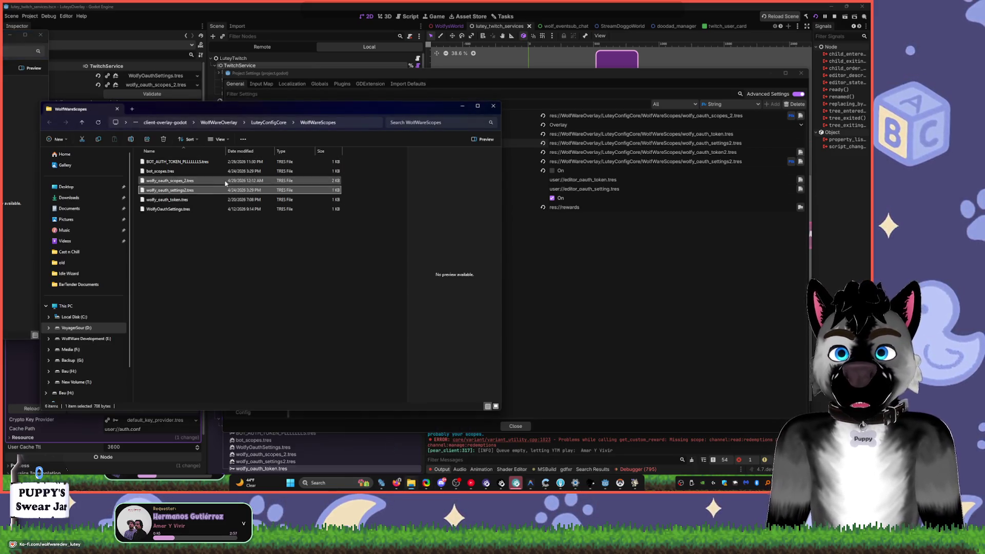
{"action": "left_click", "coordinate": [208, 201]}
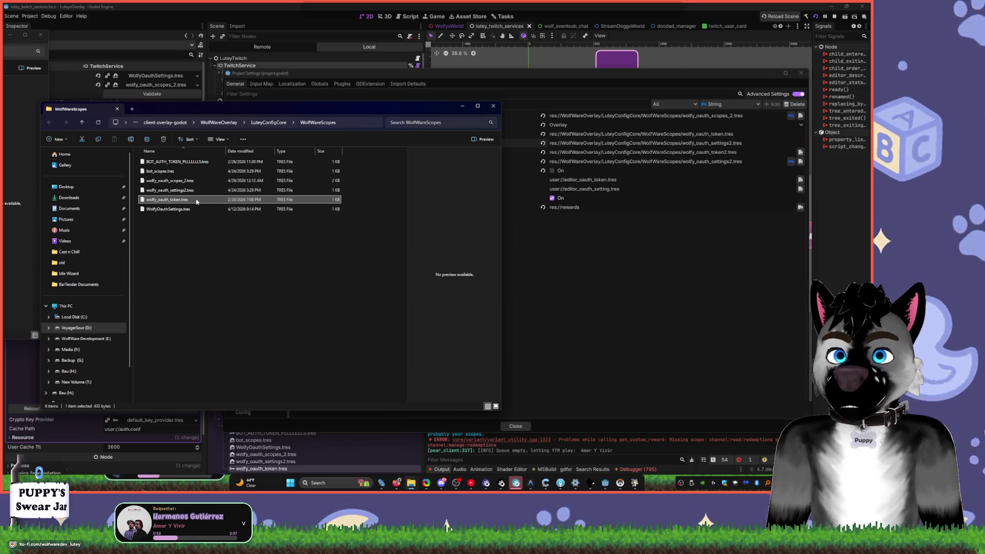
{"action": "left_click_drag", "start_coordinate": [198, 198], "coordinate": [45, 339]}
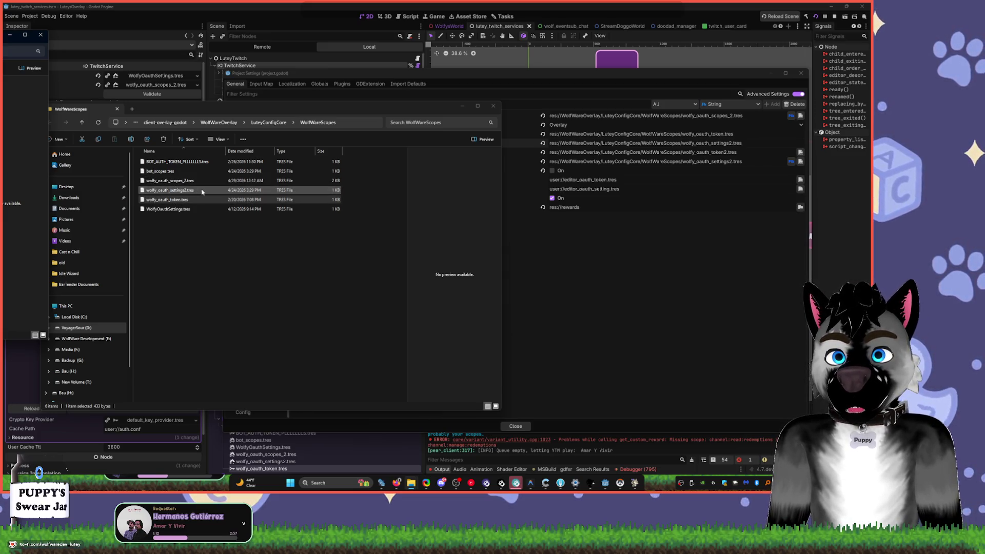
{"action": "double_click", "coordinate": [204, 187]}
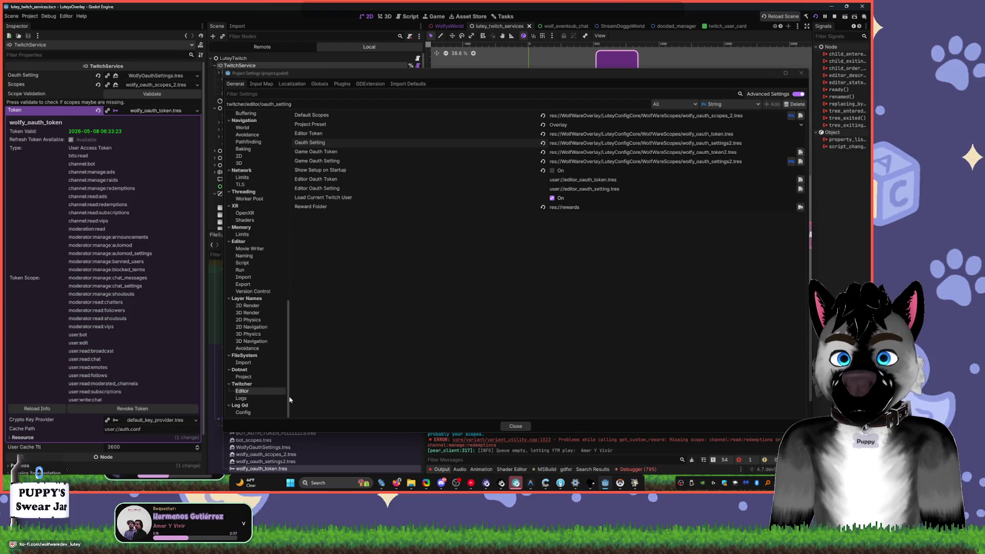
{"action": "key", "text": "Escape"}
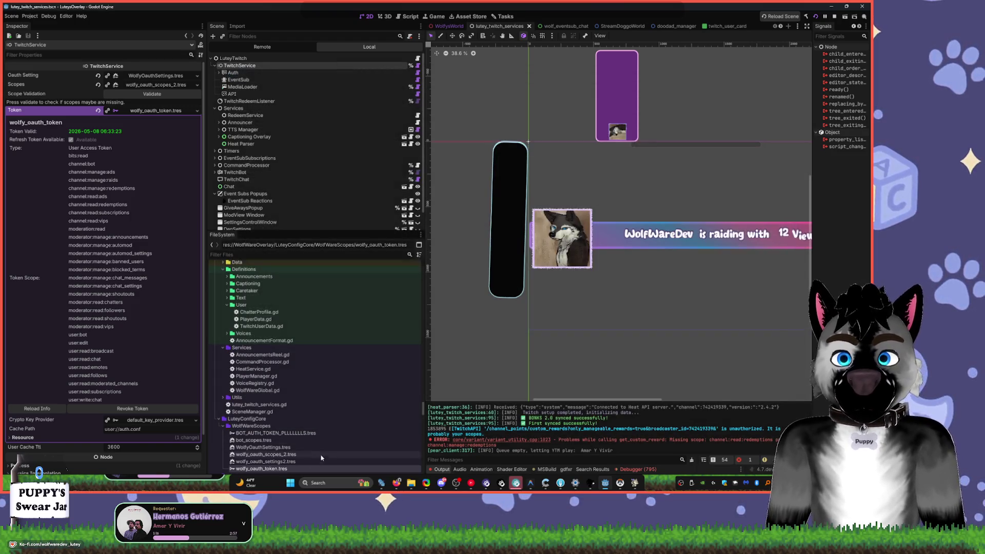
- Check which resources use BOT_AUTH_TOKEN_PLLLLLLLS.tres
{"action": "left_click", "coordinate": [298, 454]}
{"action": "right_click", "coordinate": [298, 454]}
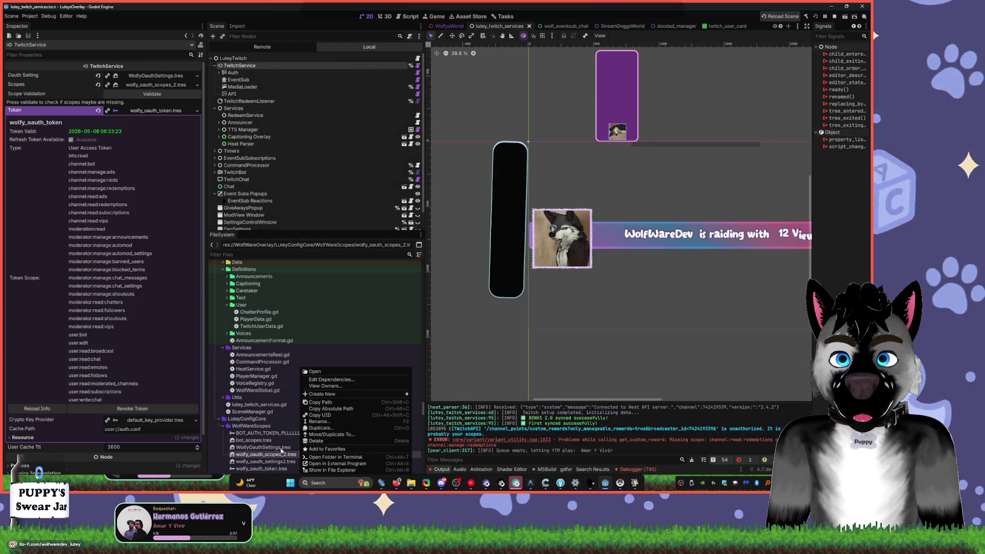
{"action": "left_click", "coordinate": [270, 437]}
{"action": "right_click", "coordinate": [271, 434]}
{"action": "left_click", "coordinate": [308, 389]}
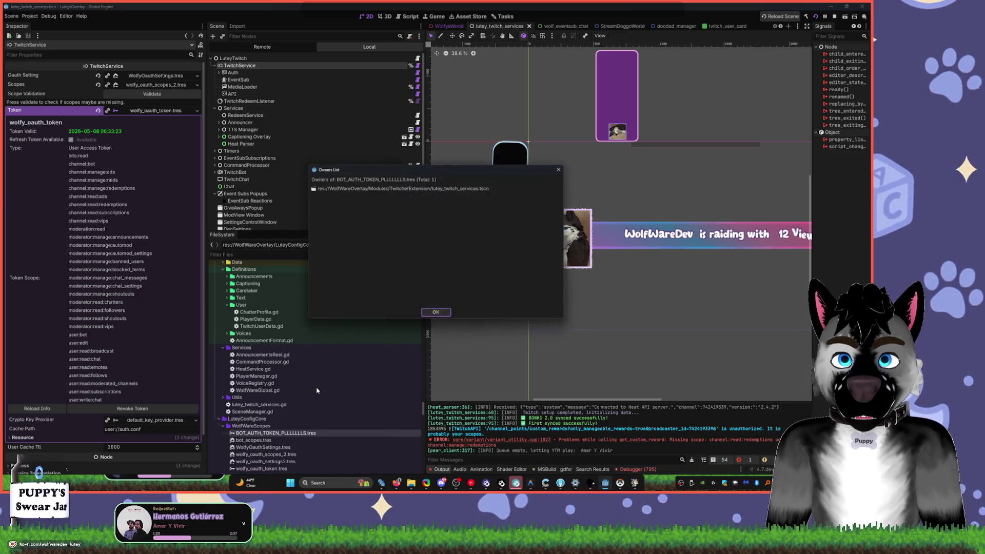
{"action": "left_click", "coordinate": [436, 314]}
- Check bot_scopes.tres owners, then delete it from the project
{"action": "left_click", "coordinate": [295, 440]}
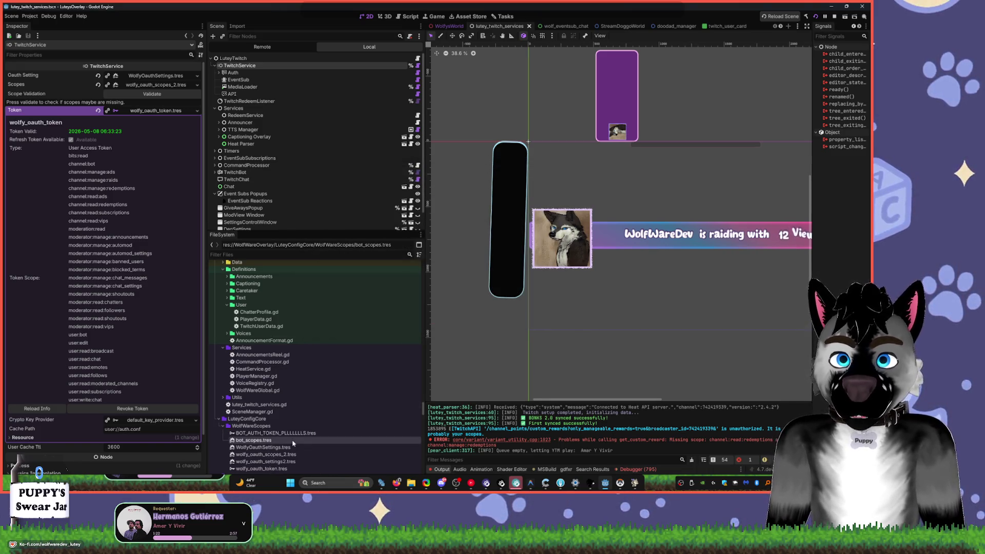
{"action": "right_click", "coordinate": [295, 440]}
{"action": "left_click", "coordinate": [332, 387]}
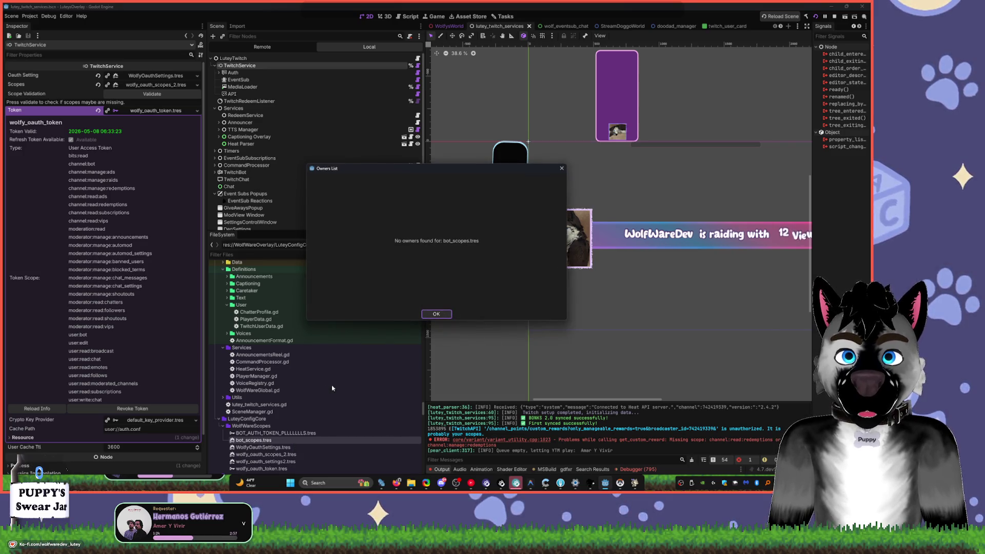
{"action": "left_click", "coordinate": [428, 315]}
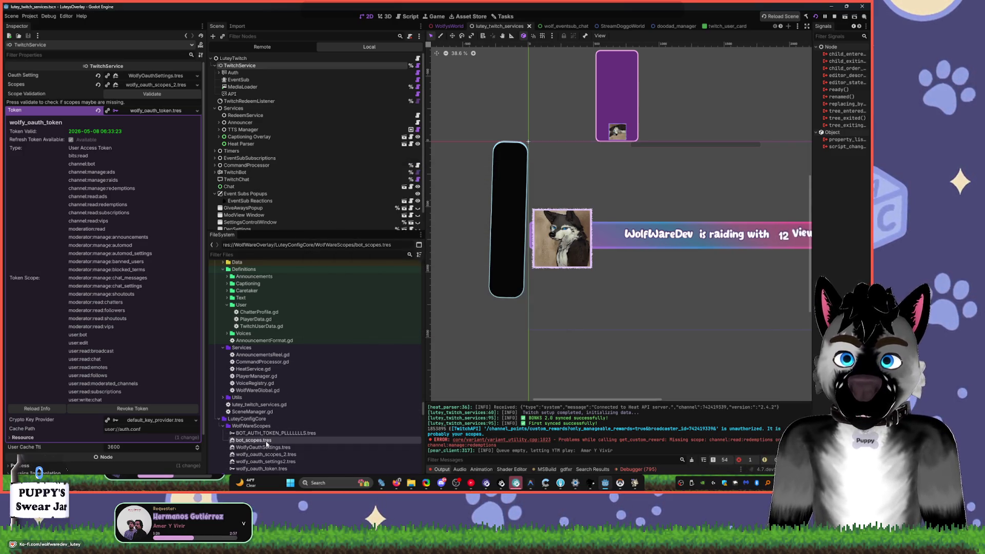
{"action": "key", "text": "Delete"}
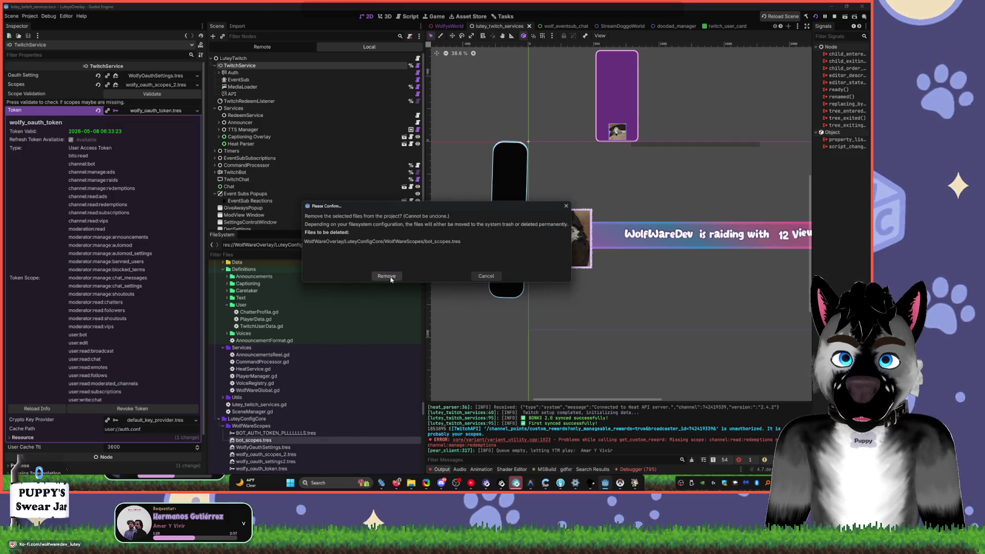
{"action": "left_click", "coordinate": [388, 277]}
- Check owners of WolfyOauthSettings.tres and wolfy_oauth_scopes_2.tres, opening the eventsub scene owner
{"action": "left_click", "coordinate": [258, 440]}
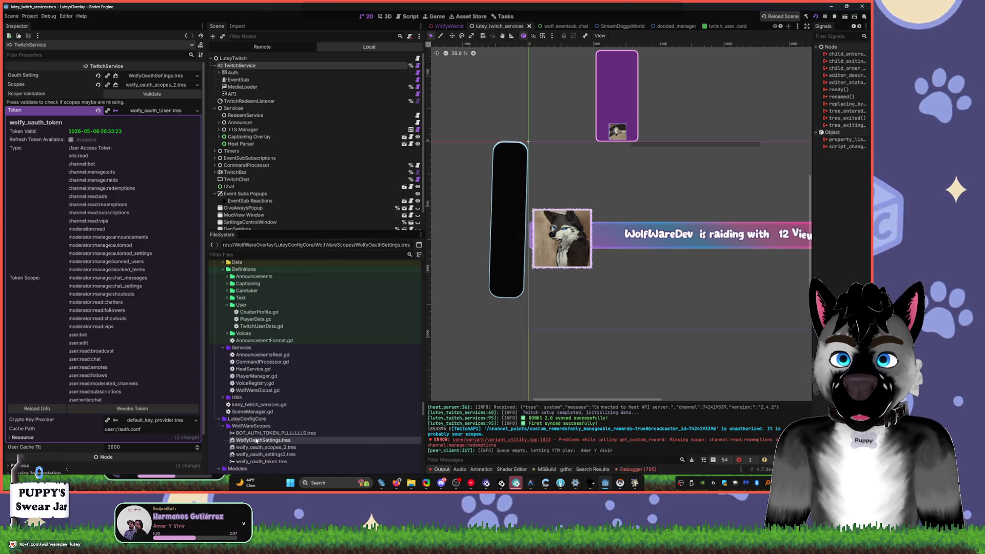
{"action": "right_click", "coordinate": [258, 440]}
{"action": "left_click", "coordinate": [302, 385]}
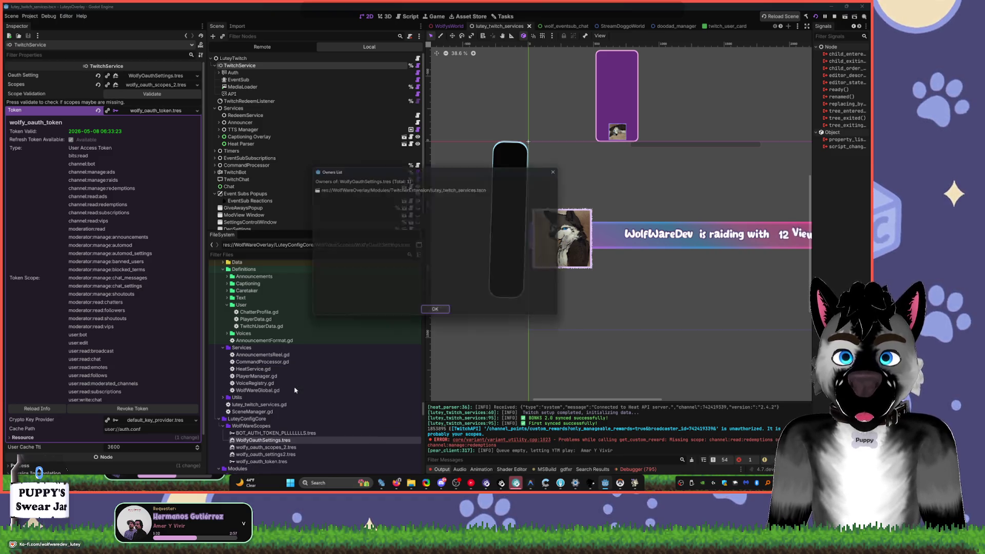
{"action": "left_click", "coordinate": [429, 316]}
{"action": "left_click", "coordinate": [277, 447]}
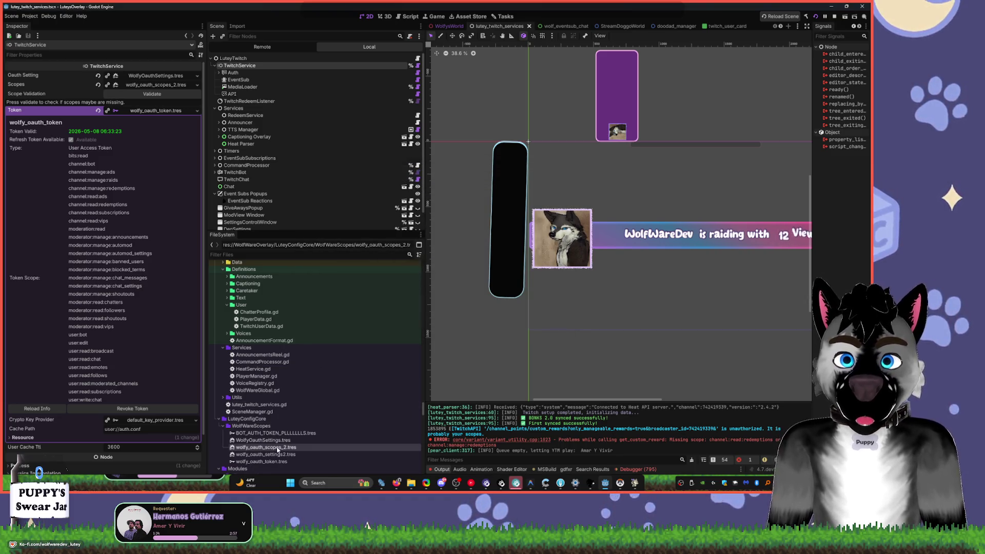
{"action": "right_click", "coordinate": [280, 449]}
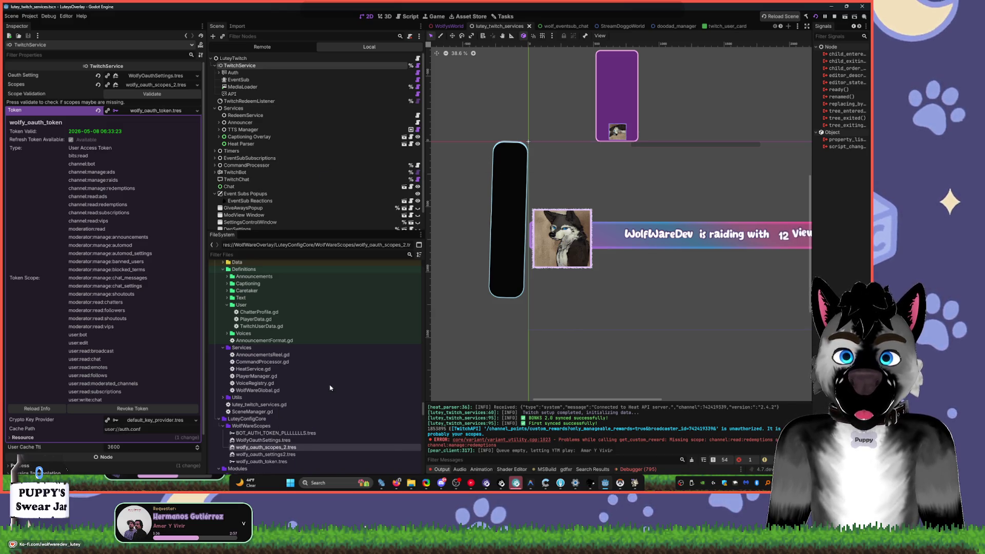
{"action": "left_click", "coordinate": [330, 390]}
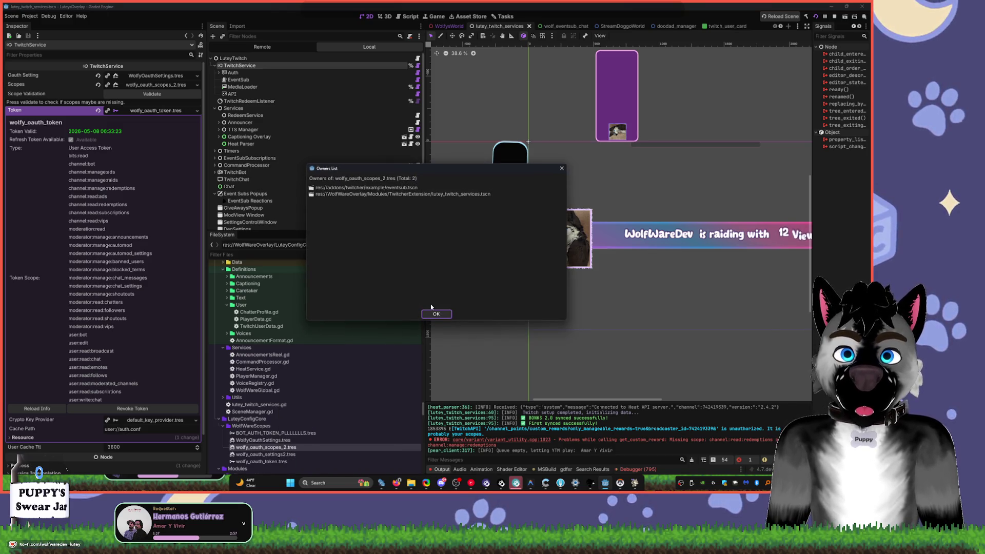
{"action": "double_click", "coordinate": [420, 190]}
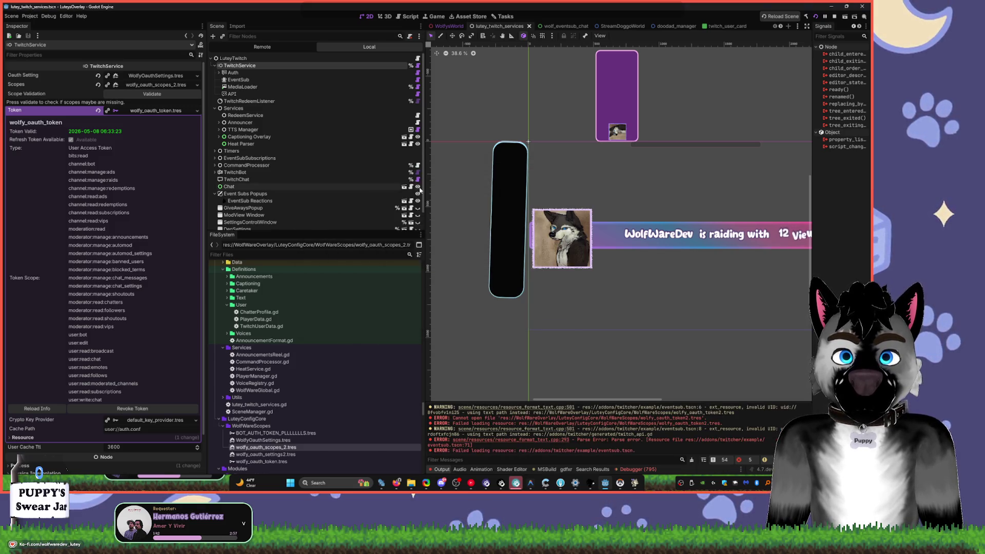
- View wolfy_oauth_scopes_2.tres dependencies and check which resources use wolfy_oauth_settings2.tres
{"action": "left_click", "coordinate": [260, 455]}
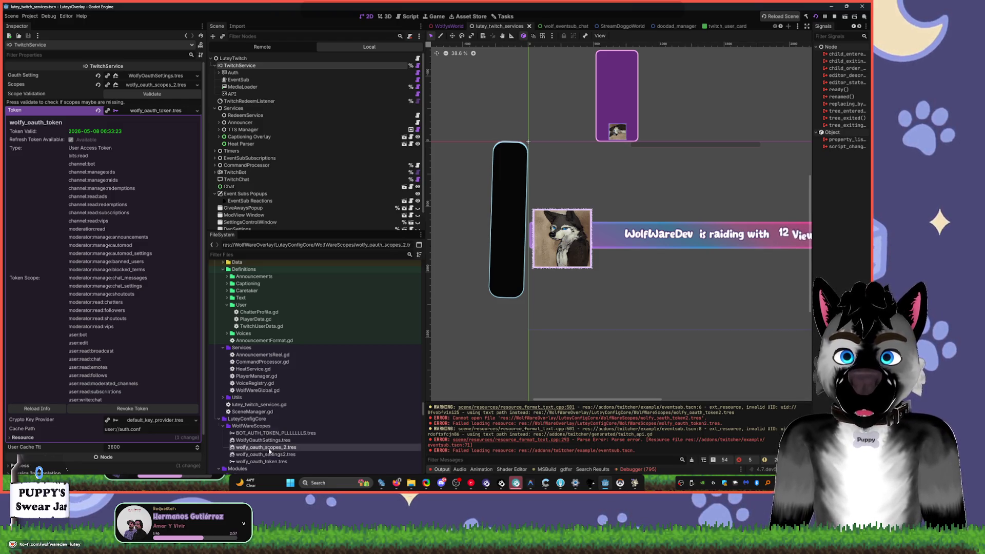
{"action": "right_click", "coordinate": [271, 447]}
{"action": "left_click", "coordinate": [321, 380]}
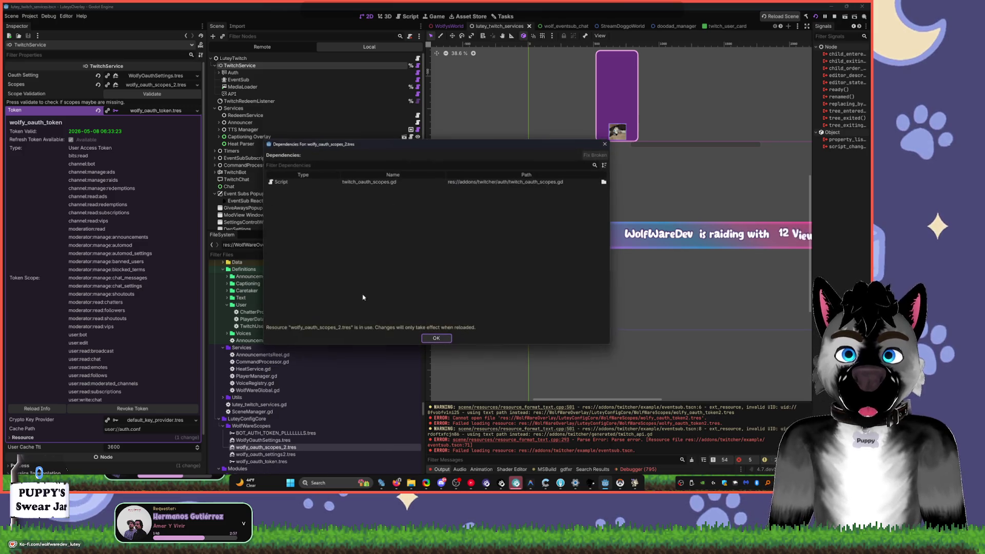
{"action": "left_click", "coordinate": [605, 144]}
{"action": "right_click", "coordinate": [267, 454]}
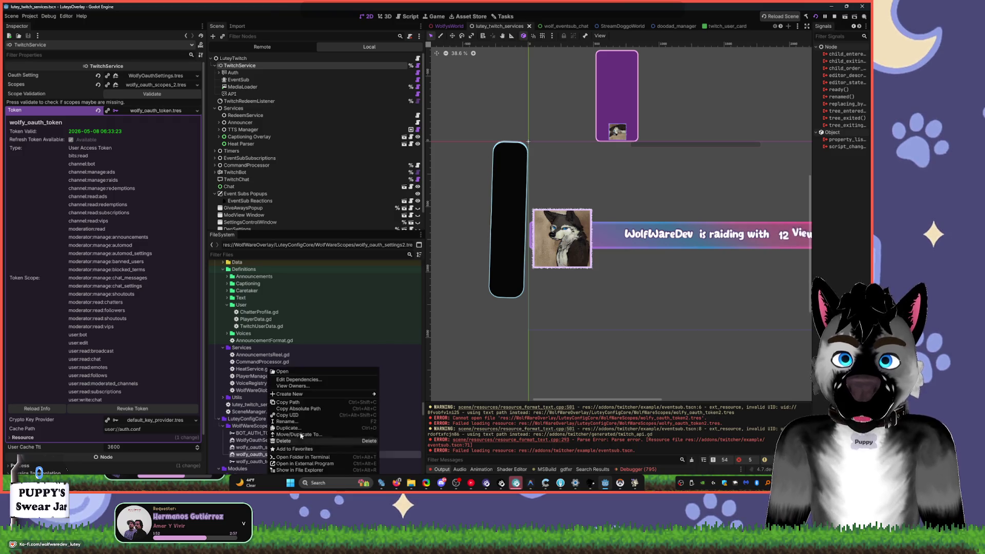
{"action": "left_click", "coordinate": [319, 389]}
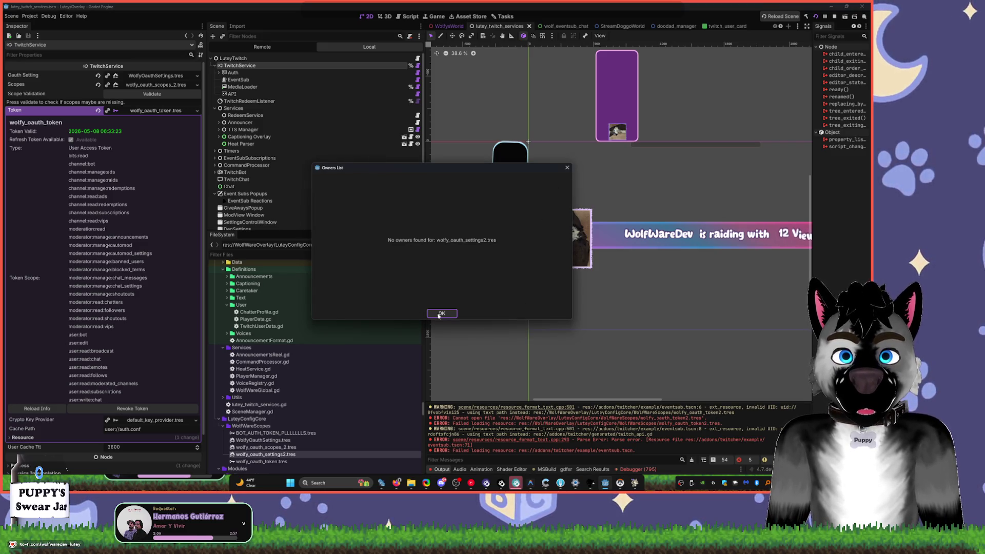
{"action": "mouse_move", "coordinate": [457, 179]}
{"action": "left_mouse_down"}
{"action": "mouse_move", "coordinate": [297, 186]}
{"action": "mouse_move", "coordinate": [346, 189]}
{"action": "left_mouse_up"}
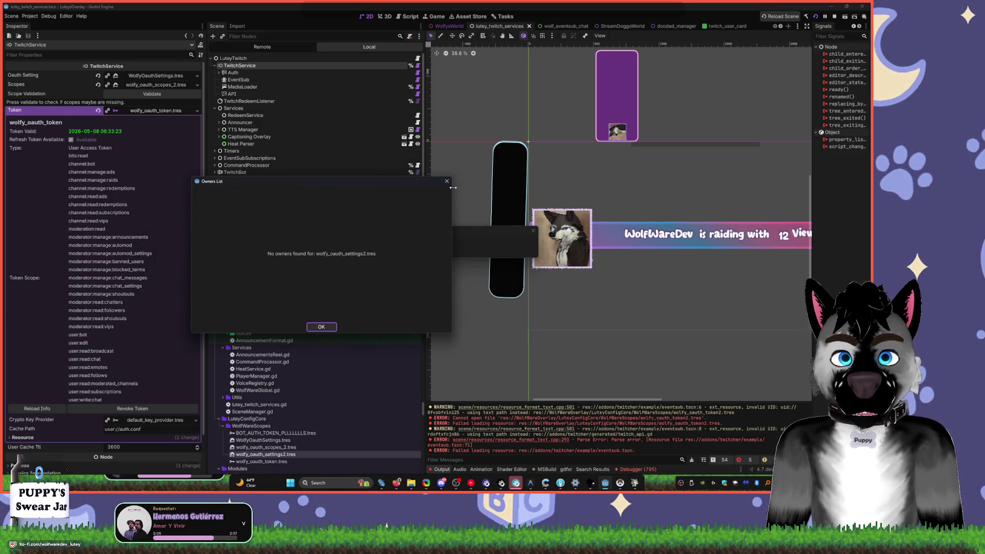
{"action": "left_click", "coordinate": [436, 252]}
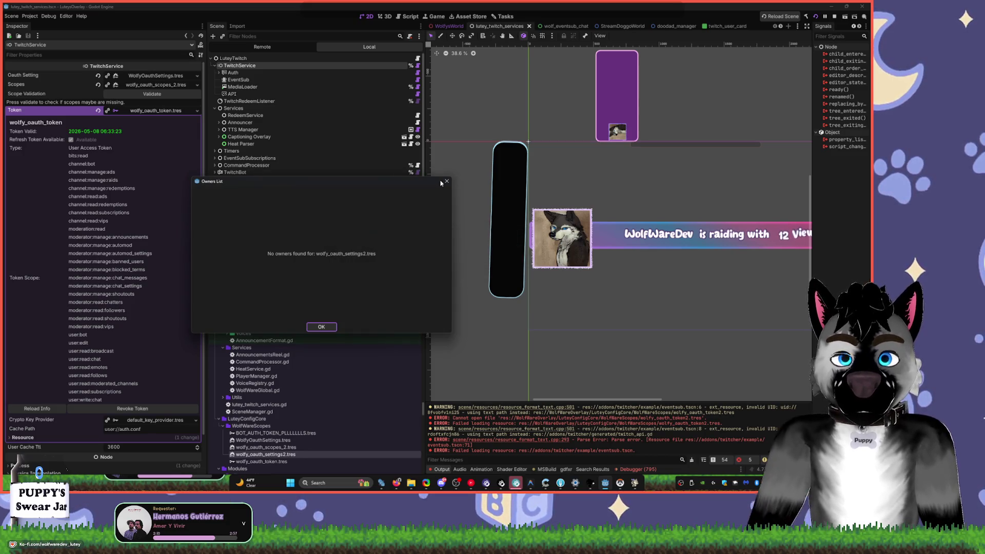
{"action": "left_click", "coordinate": [446, 181]}
- Confirm wolfy_oauth_settings2.tres has no owners and remove it from the project
{"action": "right_click", "coordinate": [275, 454]}
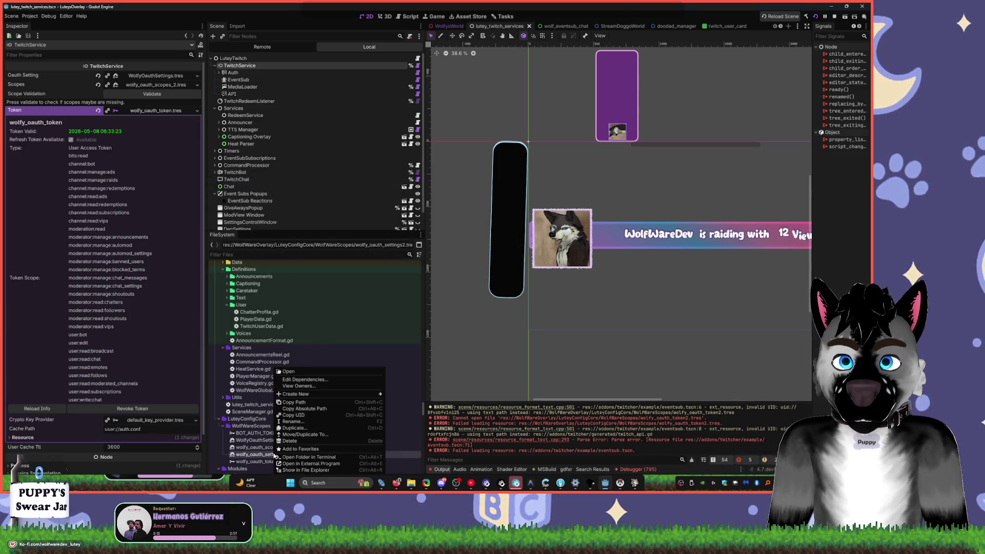
{"action": "left_click", "coordinate": [322, 386]}
{"action": "key", "text": "Escape"}
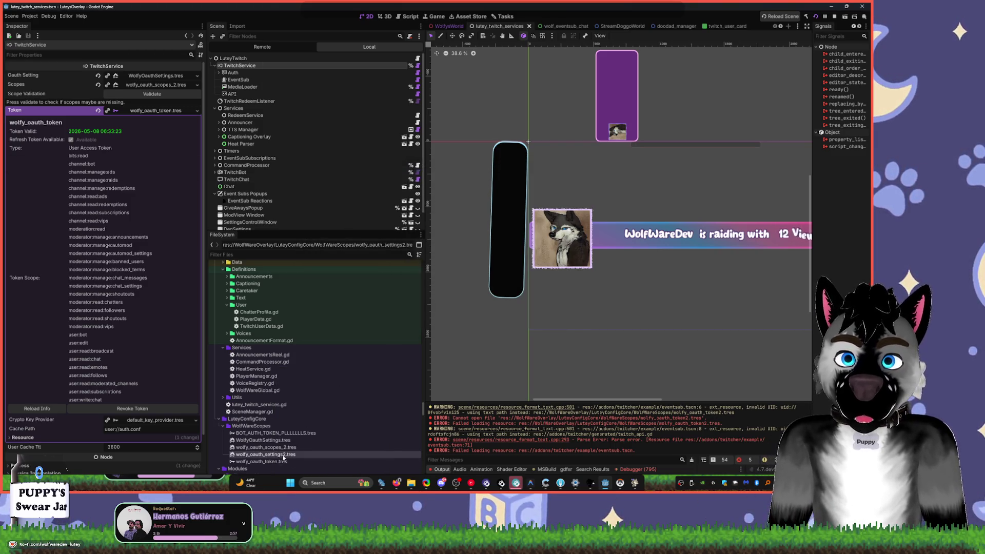
{"action": "right_click", "coordinate": [265, 454]}
{"action": "key", "text": "Escape"}
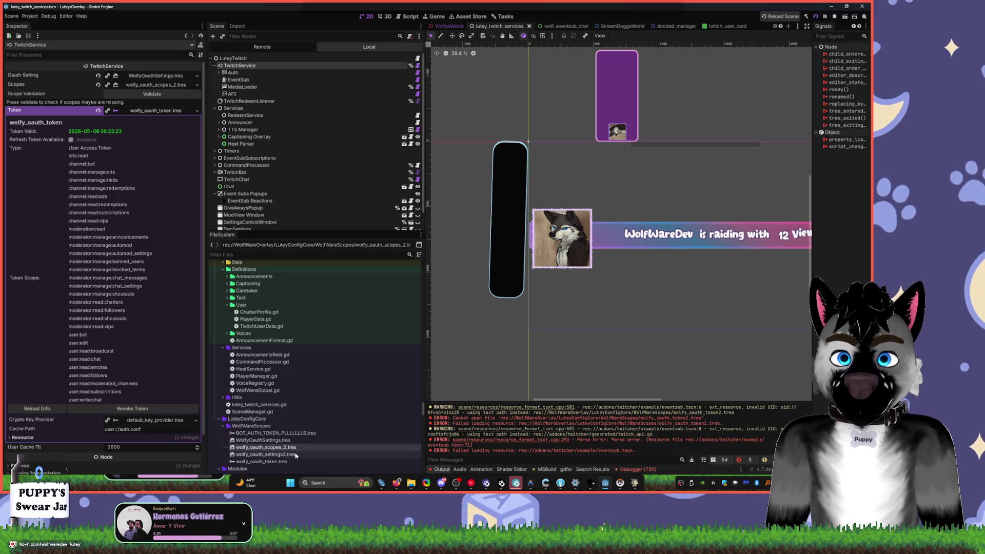
{"action": "key", "text": "Delete"}
{"action": "left_click", "coordinate": [399, 279]}
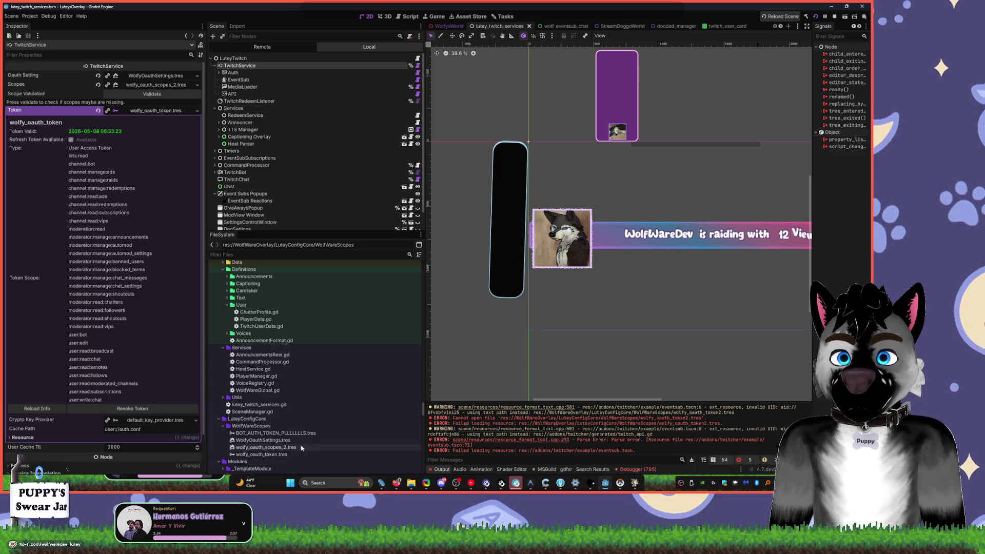
{"action": "left_click", "coordinate": [287, 440]}
{"action": "left_click", "coordinate": [291, 448]}
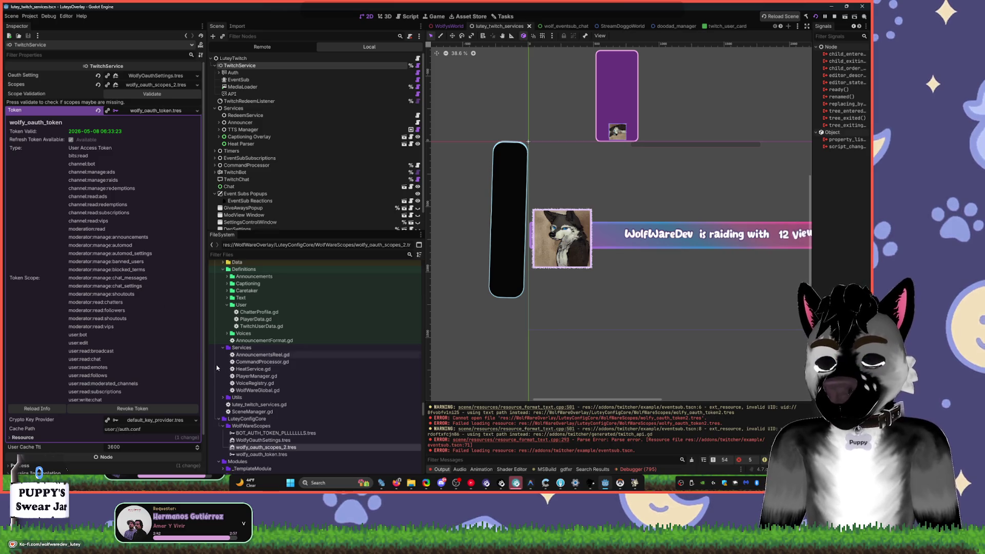
{"action": "left_click", "coordinate": [264, 455]}
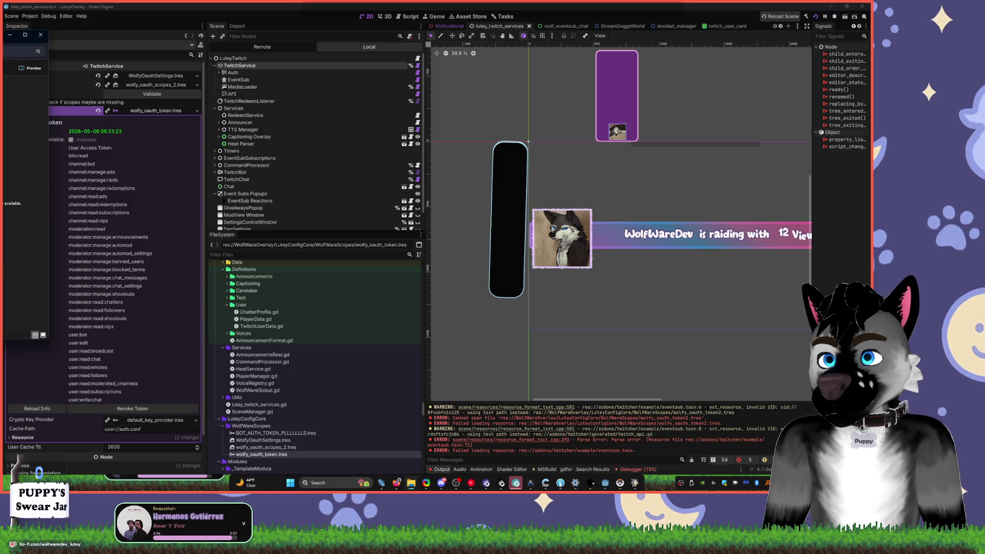
{"action": "left_click", "coordinate": [262, 440]}
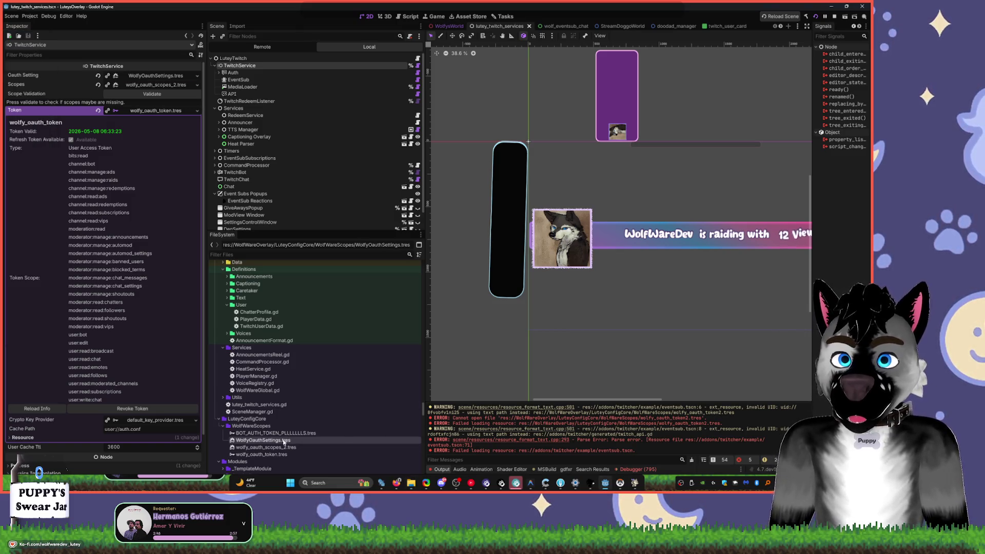
{"action": "mouse_move", "coordinate": [263, 440]}
{"action": "left_mouse_down"}
{"action": "mouse_move", "coordinate": [236, 354]}
{"action": "mouse_move", "coordinate": [8, 345]}
{"action": "mouse_move", "coordinate": [251, 369]}
{"action": "mouse_move", "coordinate": [305, 446]}
{"action": "left_mouse_up"}
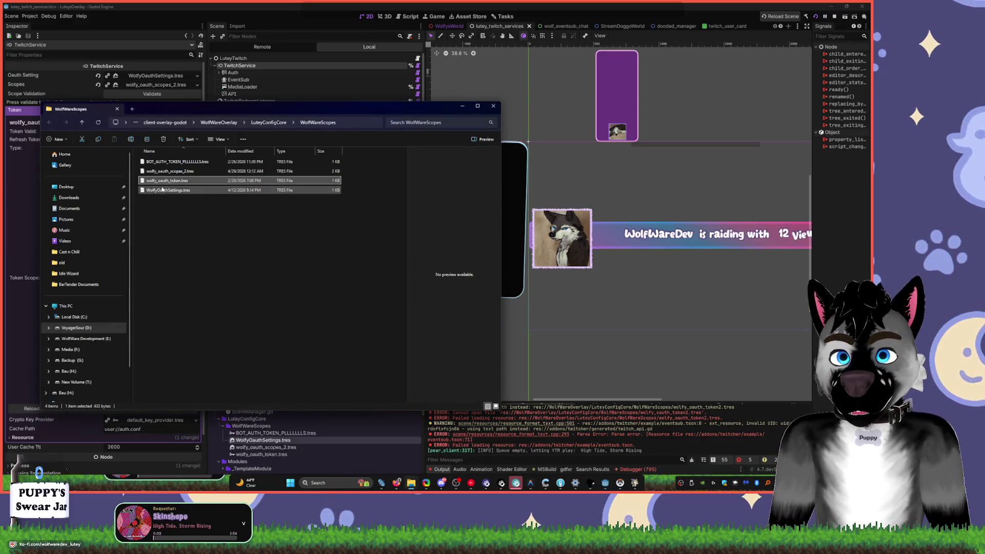
- Select WolfyOauthSettings.tres in the Explorer WolfWareScopes folder, then return to the Godot editor
{"action": "left_click", "coordinate": [200, 221]}
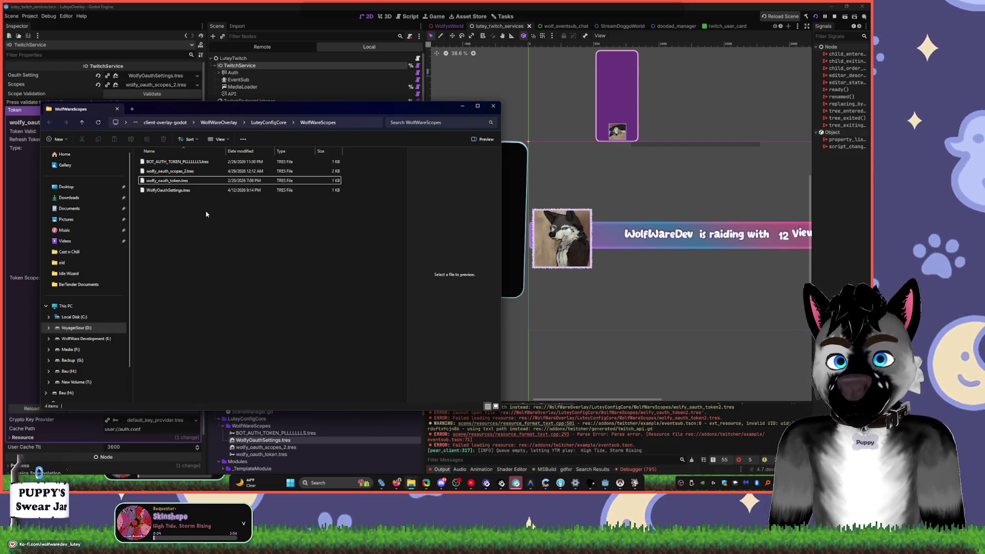
{"action": "left_click", "coordinate": [183, 191]}
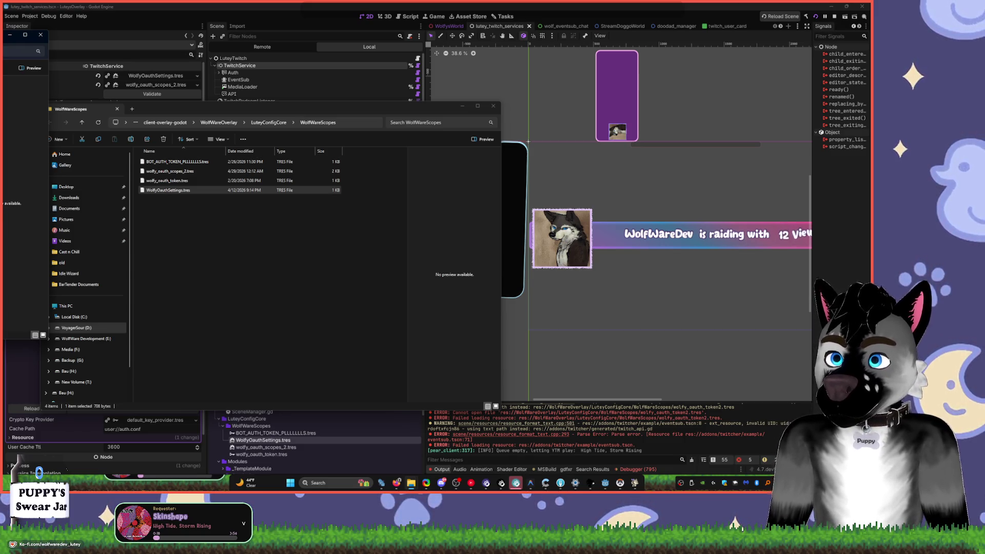
{"action": "left_click", "coordinate": [29, 16]}
{"action": "left_click", "coordinate": [30, 16]}
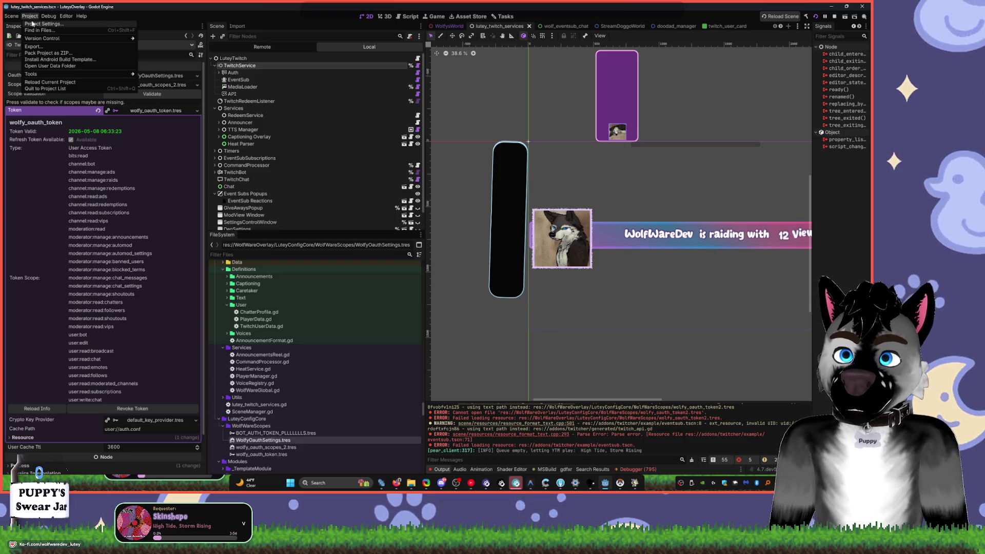
- Reload the current project via Stop & Reload and let LuteyOverlay finish loading
{"action": "left_click", "coordinate": [49, 83]}
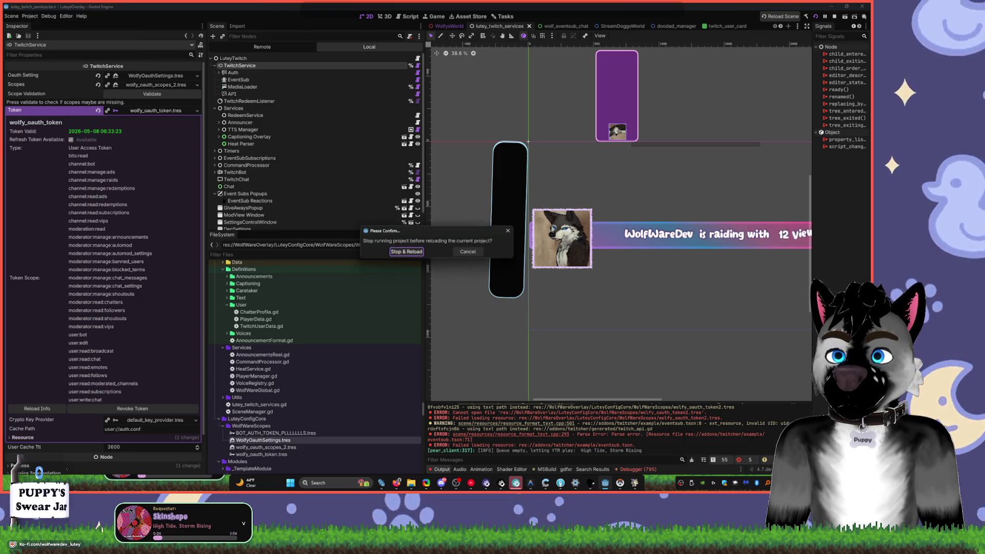
{"action": "left_click", "coordinate": [405, 252]}
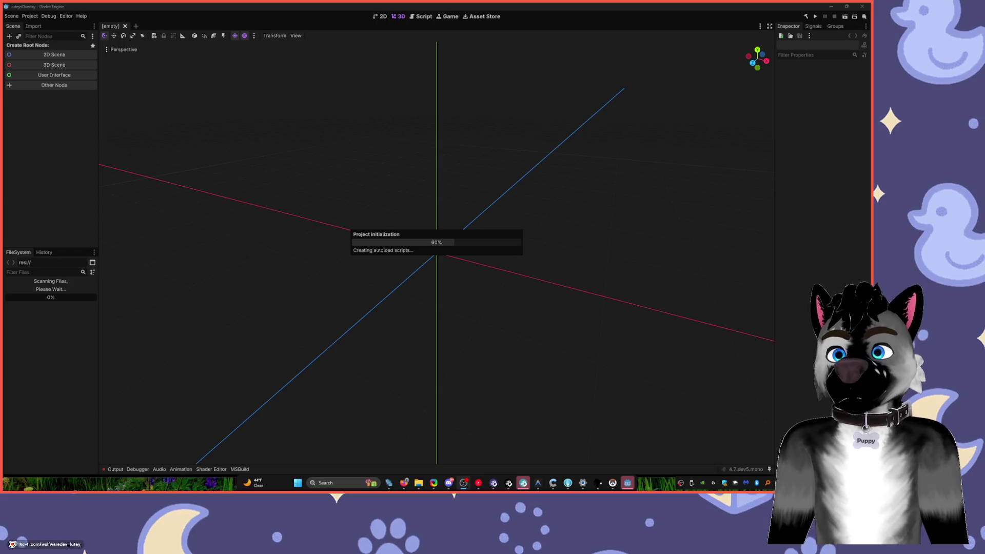
{"action": "mouse_move", "coordinate": [612, 483]}
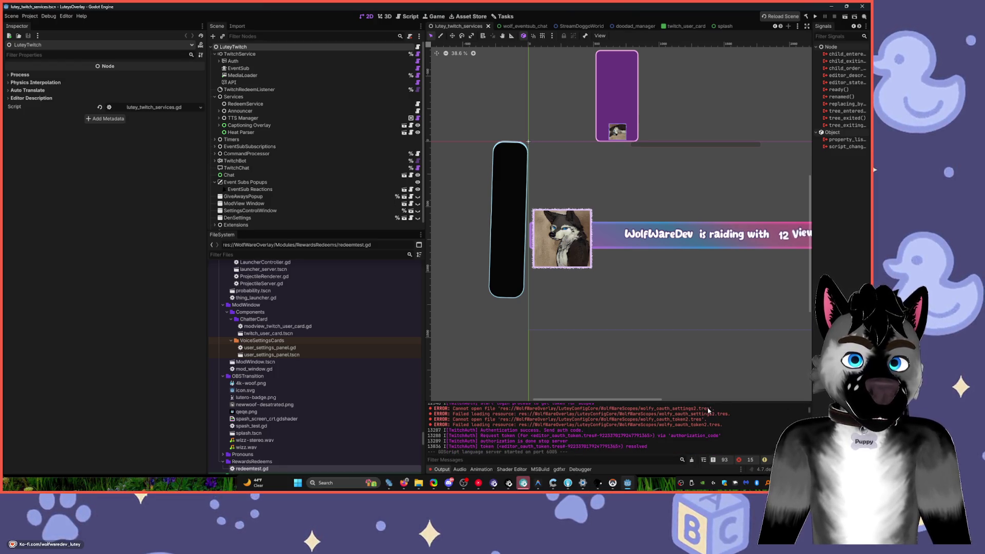
{"action": "scroll", "coordinate": [743, 205], "scroll_direction": "right", "scroll_amount": 2}
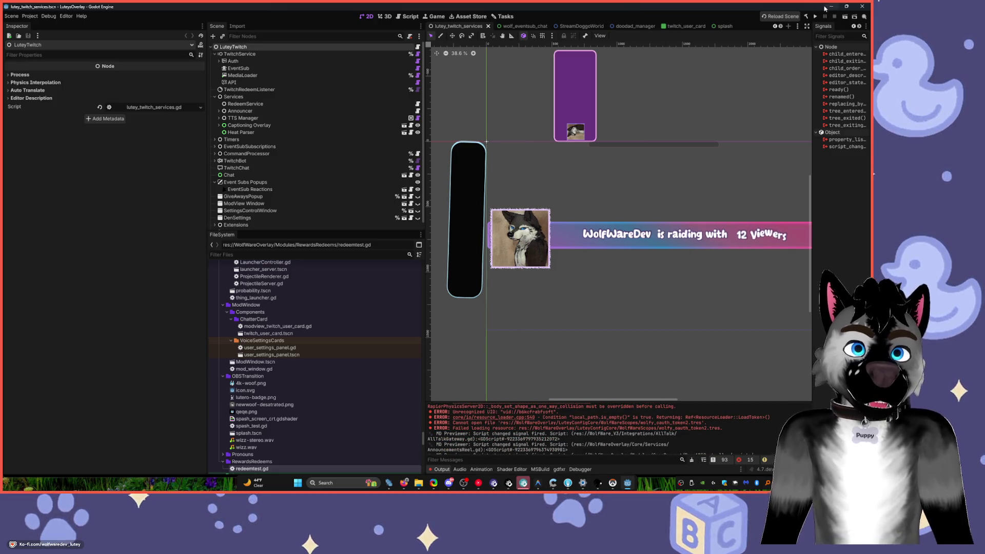
- Open Project Settings, scroll the settings tree, then close the dialog again
{"action": "left_click", "coordinate": [30, 16]}
{"action": "left_click", "coordinate": [49, 25]}
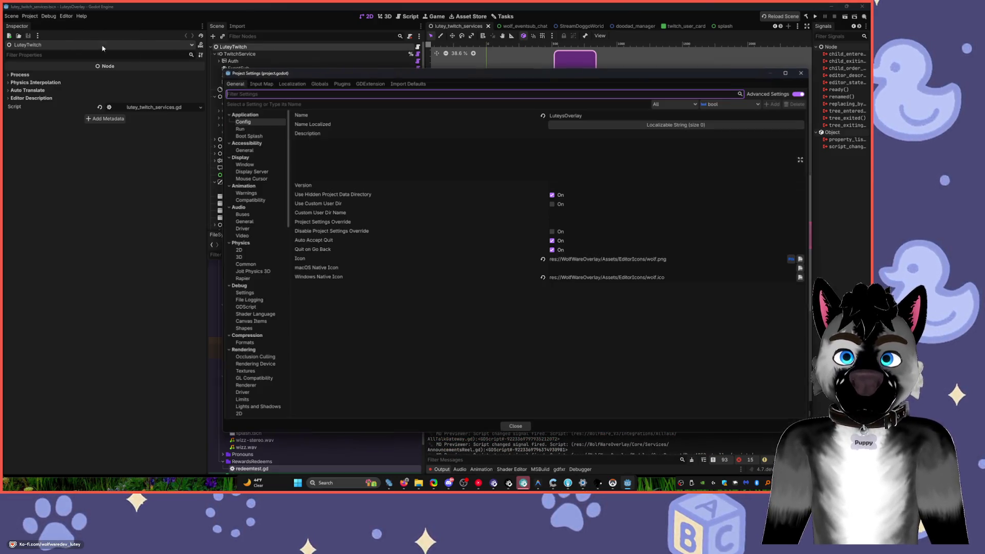
{"action": "scroll", "coordinate": [263, 338], "scroll_direction": "down", "scroll_amount": 15}
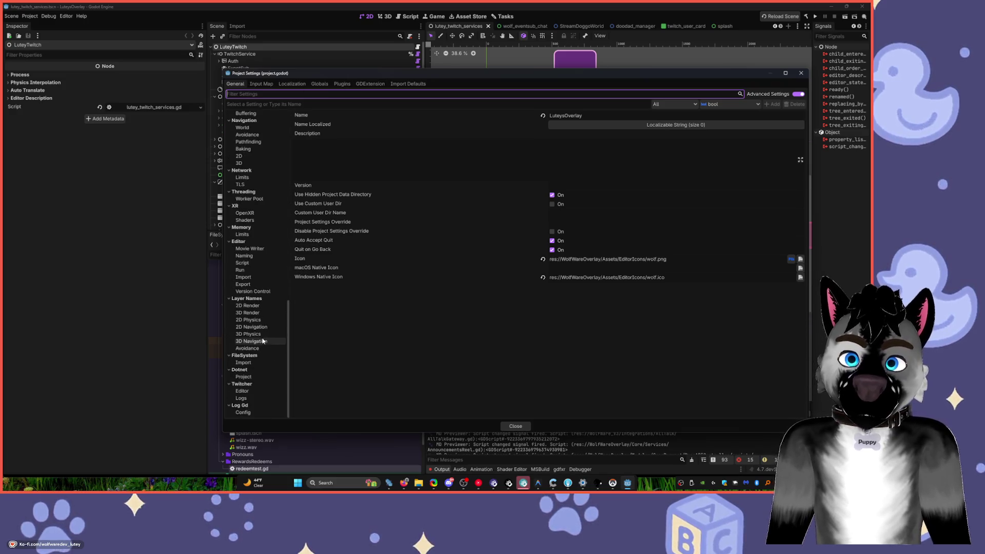
{"action": "key", "text": "Escape"}
- Reopen Project Settings on Twitcher > Editor and inspect the Game Oauth Setting path
{"action": "left_click", "coordinate": [34, 17]}
{"action": "left_click", "coordinate": [43, 23]}
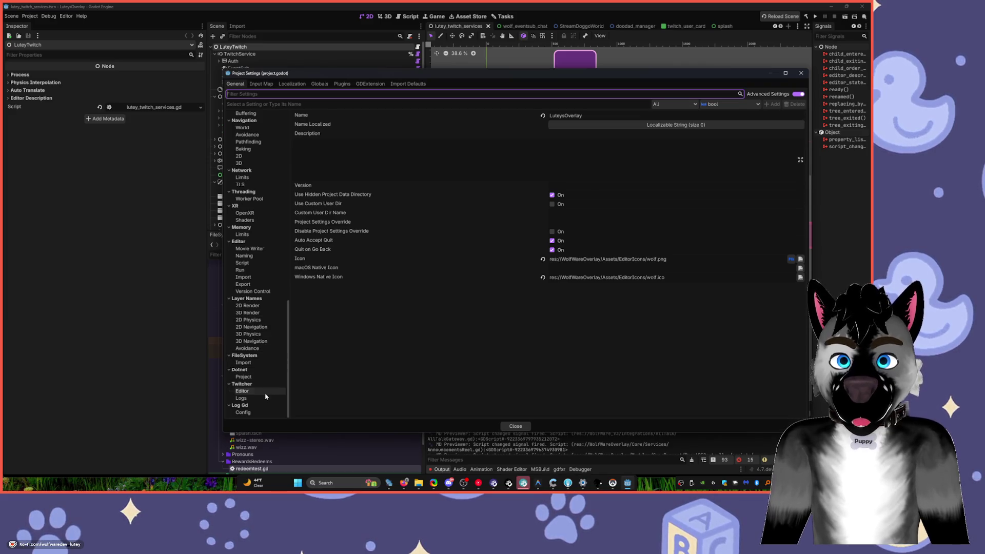
{"action": "left_click", "coordinate": [265, 393]}
{"action": "left_click", "coordinate": [564, 160]}
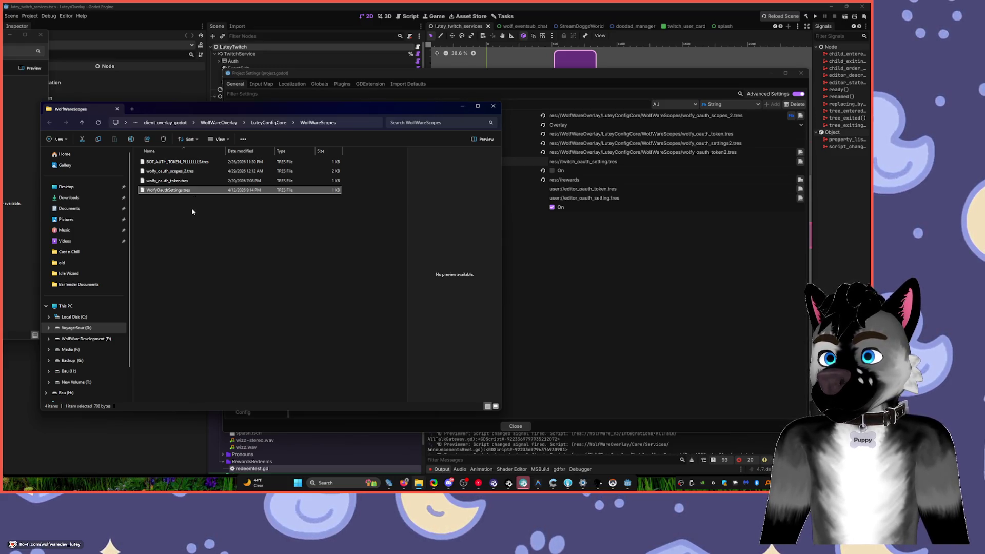
{"action": "left_click", "coordinate": [587, 162]}
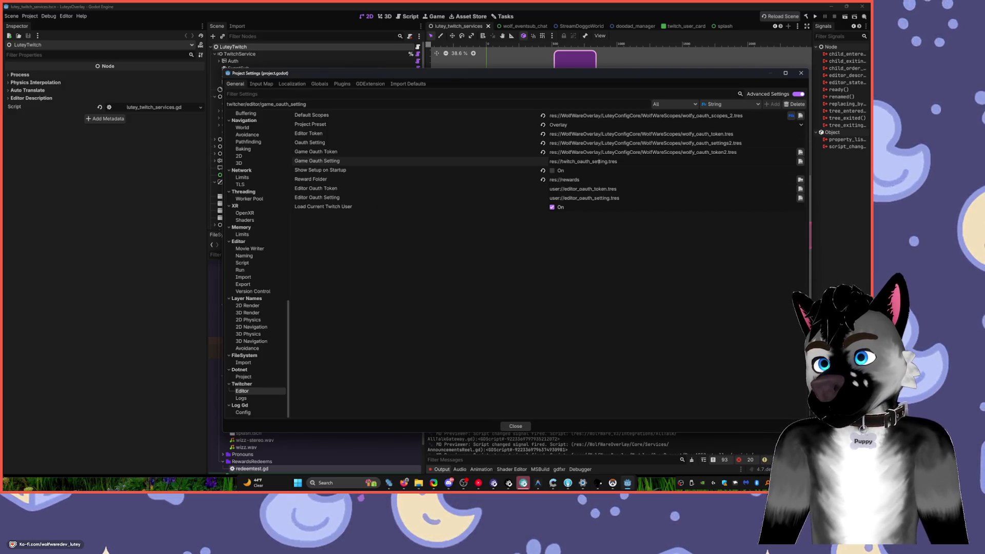
- Select the Oauth Setting entry and move the Project Settings window up and right
{"action": "key", "text": "alt+Tab"}
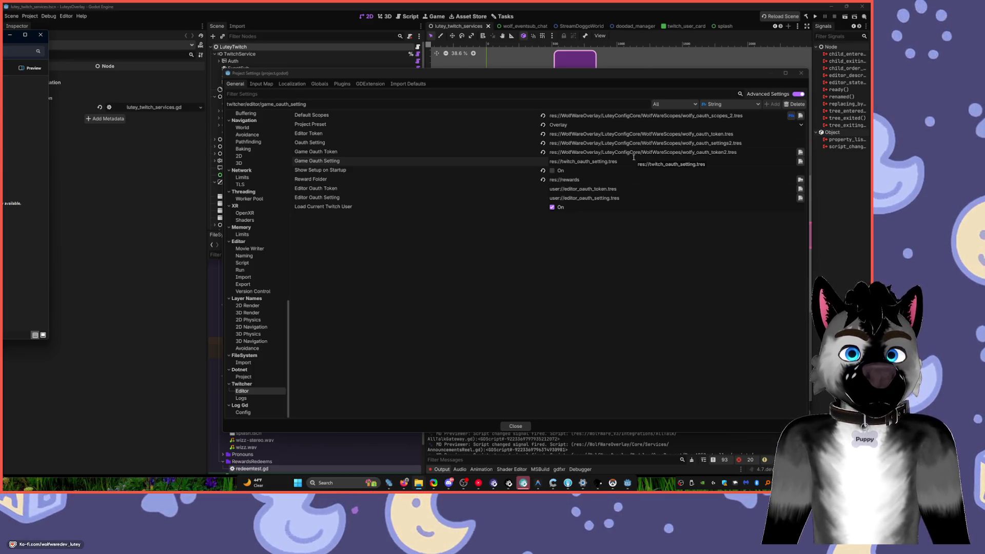
{"action": "left_click", "coordinate": [660, 143]}
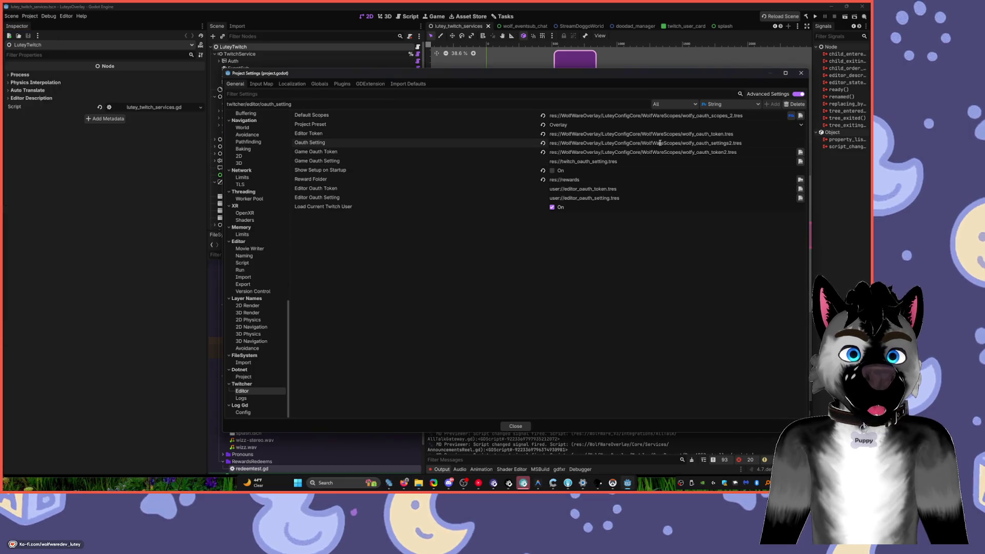
{"action": "left_click", "coordinate": [266, 464]}
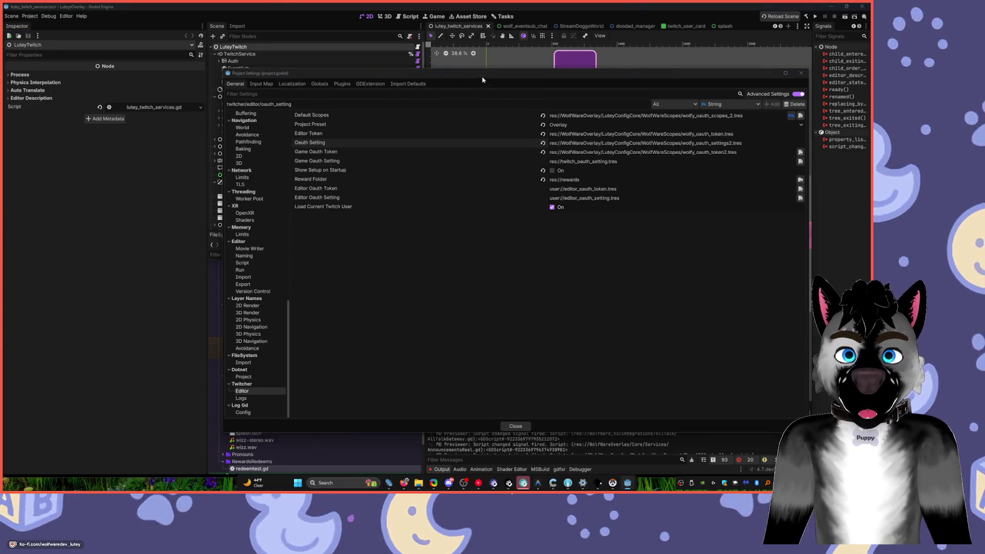
{"action": "left_click_drag", "start_coordinate": [528, 74], "coordinate": [613, 27]}
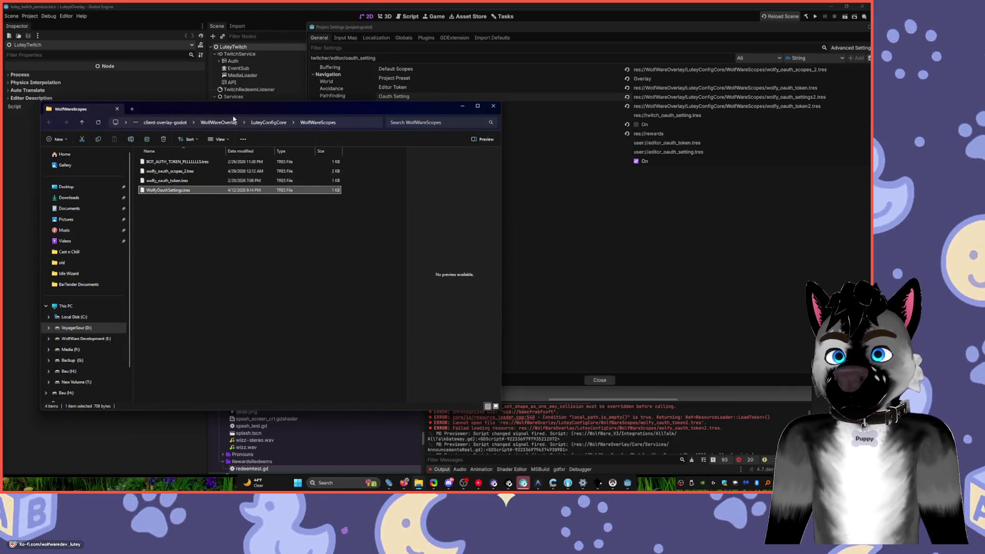
- Restore the Project Settings size and edit the Oauth Setting path, wolfy_oauth_settings2.tres
{"action": "key", "text": "alt+Tab"}
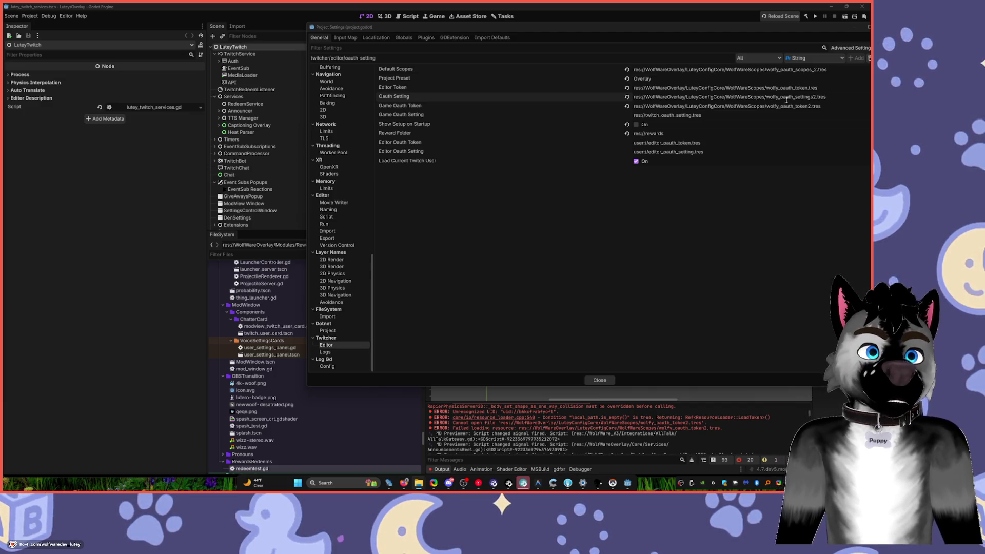
{"action": "double_click", "coordinate": [785, 28]}
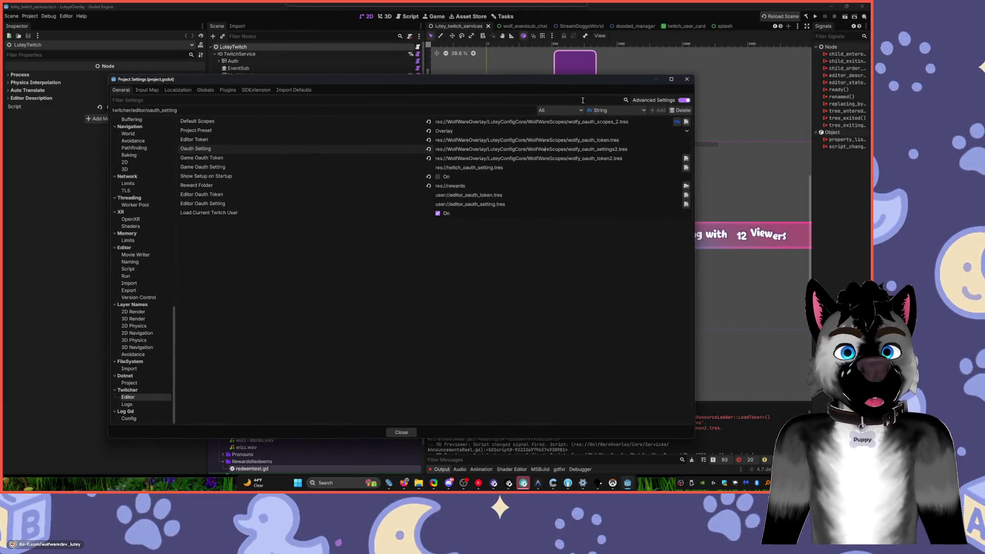
{"action": "left_click", "coordinate": [631, 123]}
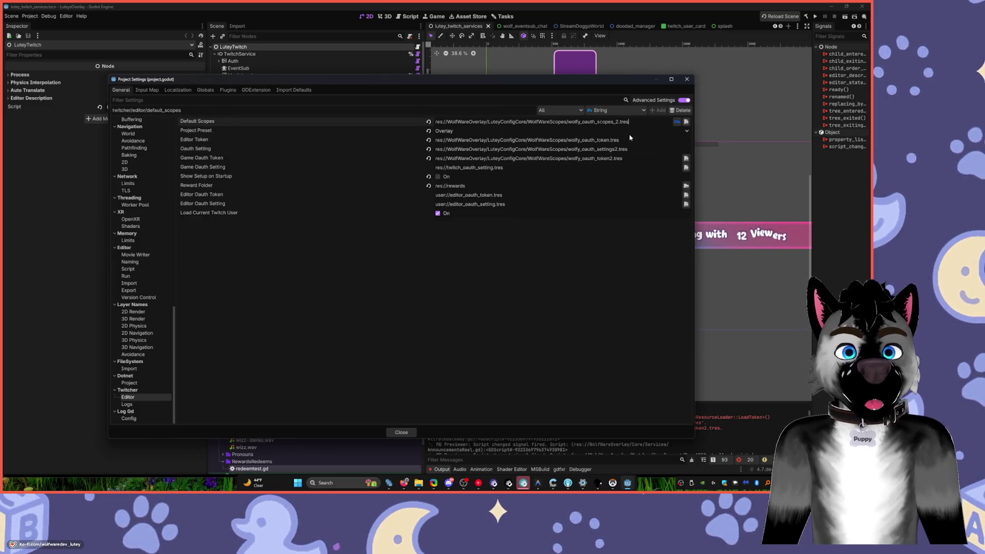
{"action": "left_click", "coordinate": [616, 149]}
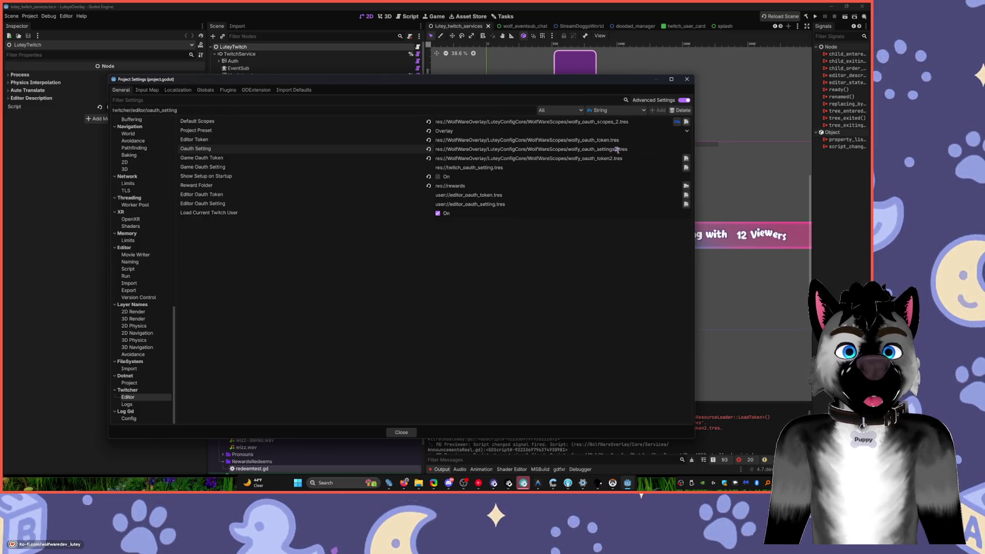